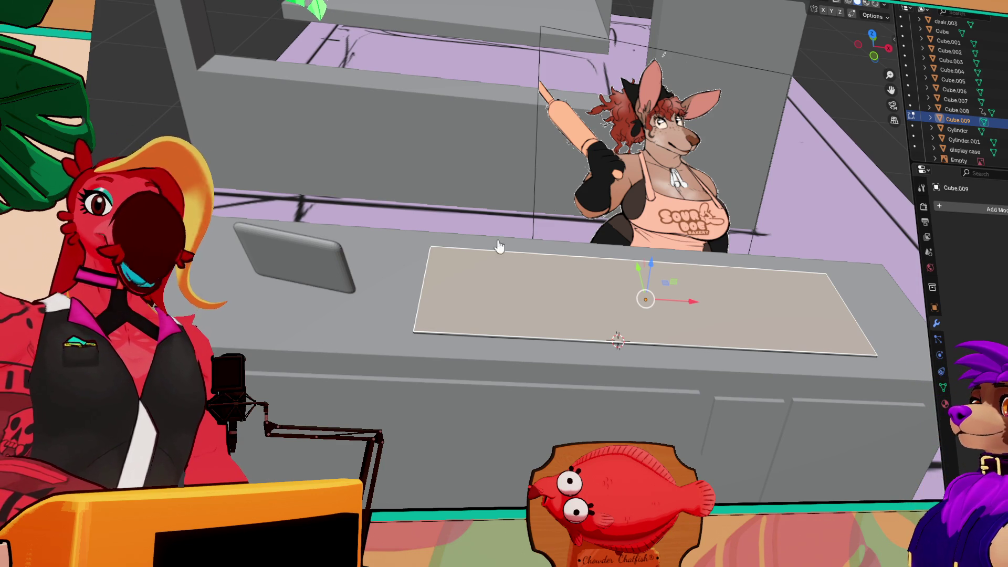
# - Orbit and zoom around the room to get a close view of the counter
pyautogui.moveTo(717, 251)
pyautogui.mouseDown()
pyautogui.moveTo(597, 304)
pyautogui.moveTo(604, 313)
pyautogui.moveTo(461, 352)
pyautogui.moveTo(599, 314)
pyautogui.mouseUp()
pyautogui.scroll(-5, 604, 314)
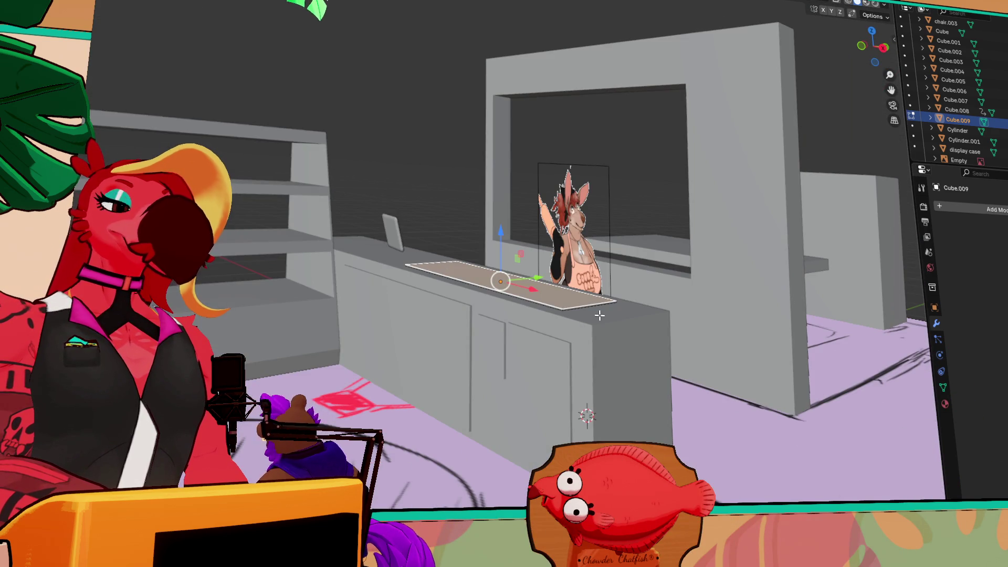
pyautogui.moveTo(644, 363); pyautogui.dragTo(705, 394)
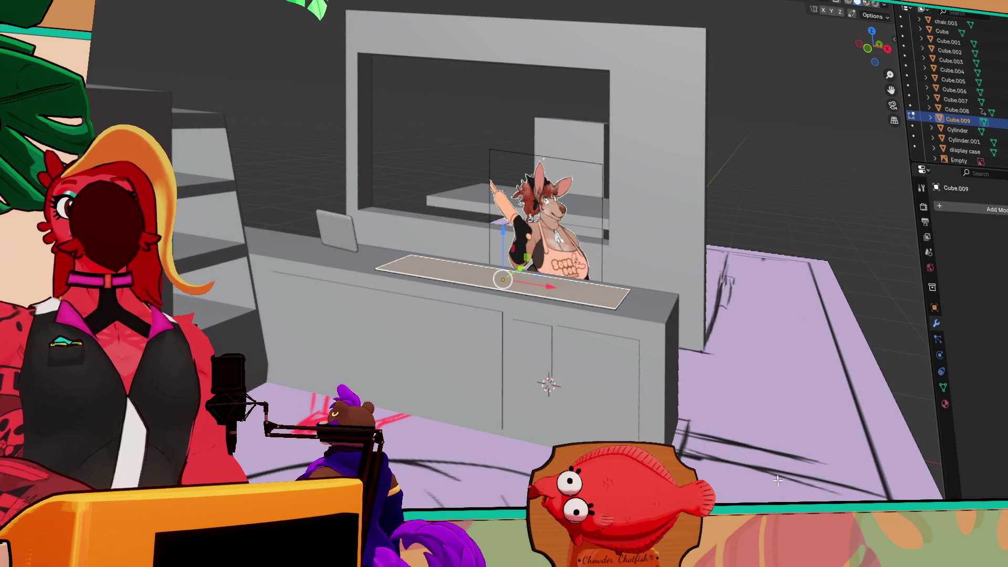
pyautogui.moveTo(781, 473); pyautogui.dragTo(756, 462)
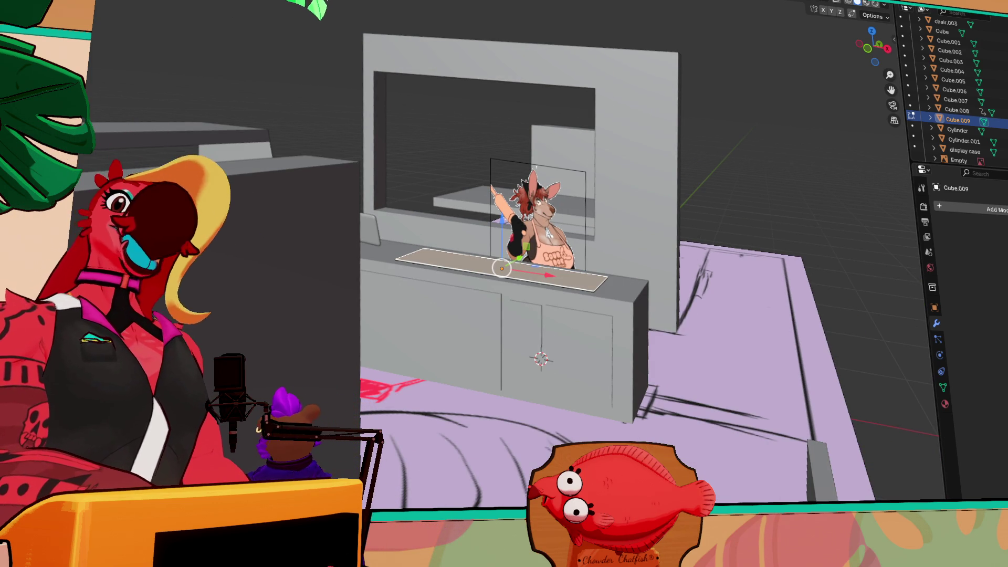
pyautogui.scroll(-5, 715, 275)
pyautogui.moveTo(715, 275)
pyautogui.mouseDown()
pyautogui.moveTo(718, 344)
pyautogui.moveTo(620, 398)
pyautogui.mouseUp()
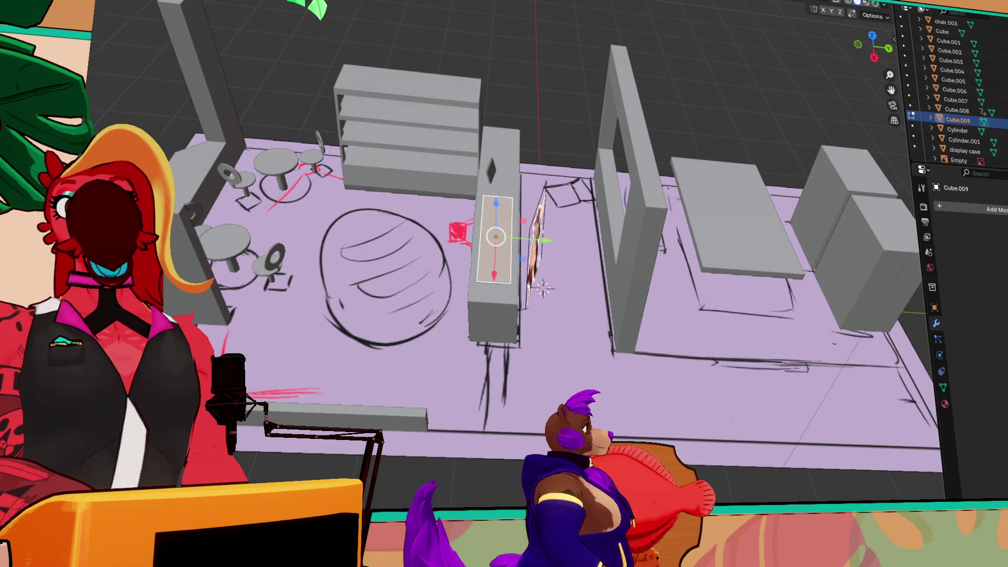
pyautogui.scroll(5, 465, 325)
pyautogui.moveTo(465, 325)
pyautogui.mouseDown()
pyautogui.moveTo(517, 155)
pyautogui.moveTo(391, 209)
pyautogui.moveTo(283, 142)
pyautogui.moveTo(315, 139)
pyautogui.mouseUp()
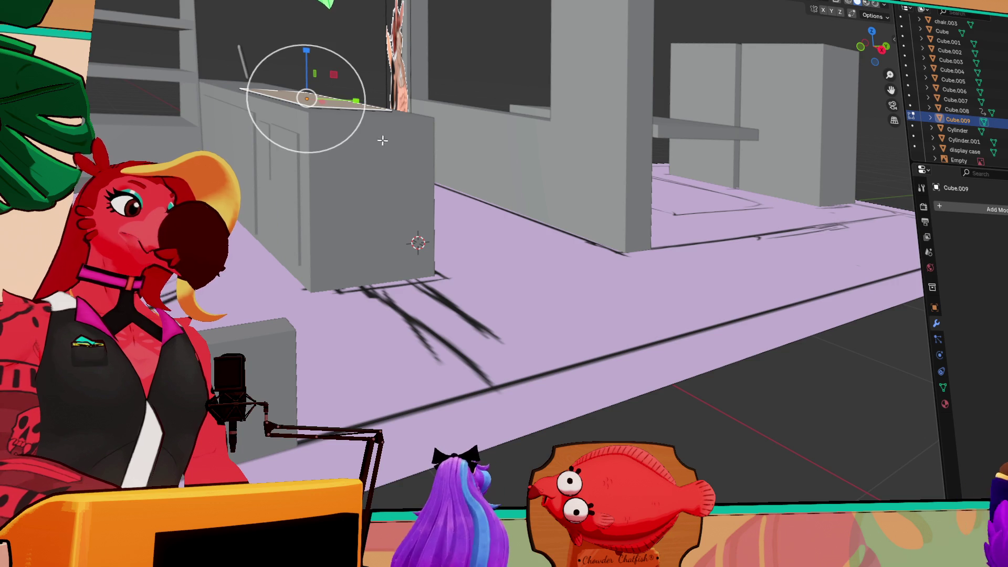
pyautogui.press('r')
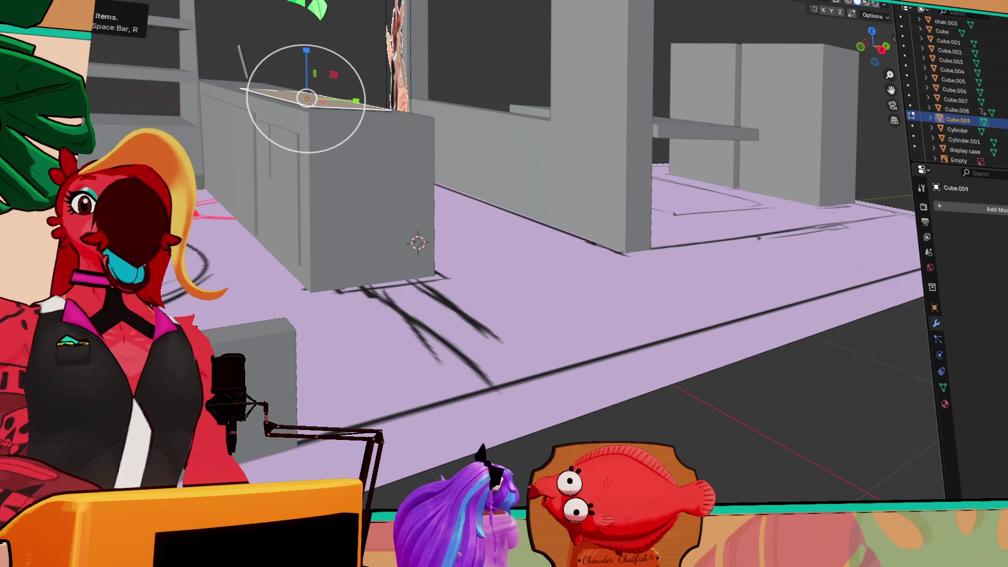
pyautogui.moveTo(444, 160); pyautogui.dragTo(432, 185)
pyautogui.press('Tab')
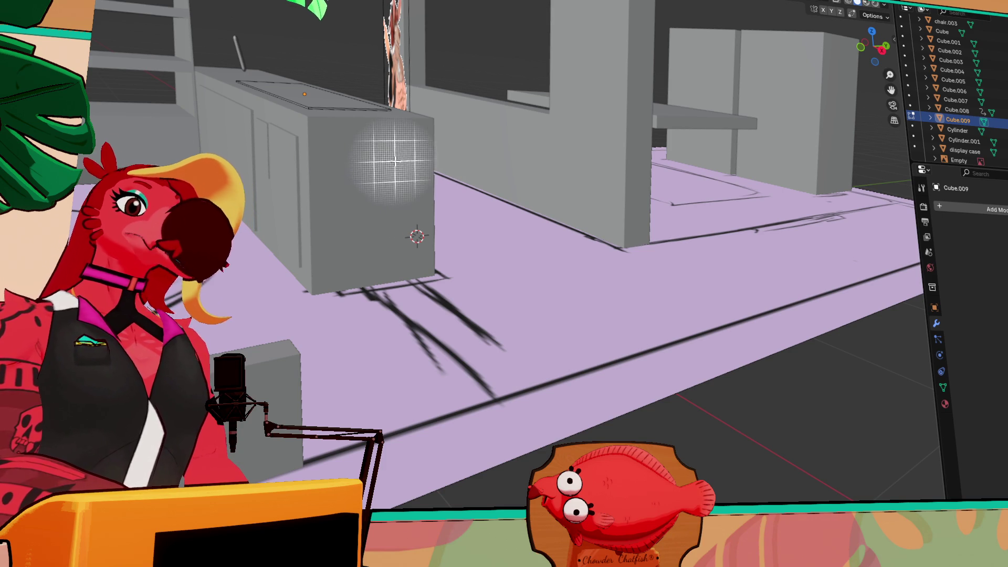
pyautogui.moveTo(360, 135)
pyautogui.mouseDown()
pyautogui.moveTo(336, 144)
pyautogui.moveTo(349, 108)
pyautogui.moveTo(365, 128)
pyautogui.moveTo(353, 184)
pyautogui.moveTo(379, 146)
pyautogui.moveTo(425, 267)
pyautogui.moveTo(376, 261)
pyautogui.moveTo(340, 387)
pyautogui.moveTo(716, 329)
pyautogui.moveTo(588, 294)
pyautogui.moveTo(579, 315)
pyautogui.moveTo(526, 320)
pyautogui.moveTo(607, 292)
pyautogui.moveTo(596, 281)
pyautogui.moveTo(618, 299)
pyautogui.mouseUp()
# - Frame the counter body and turn the view to face it squarely from the side
pyautogui.click(693, 291)
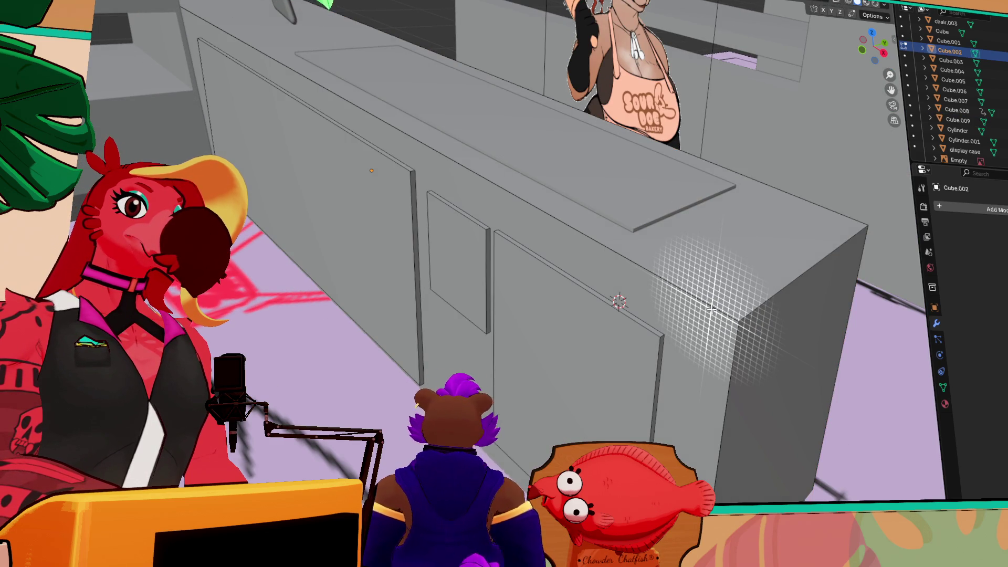
pyautogui.press('Tab')
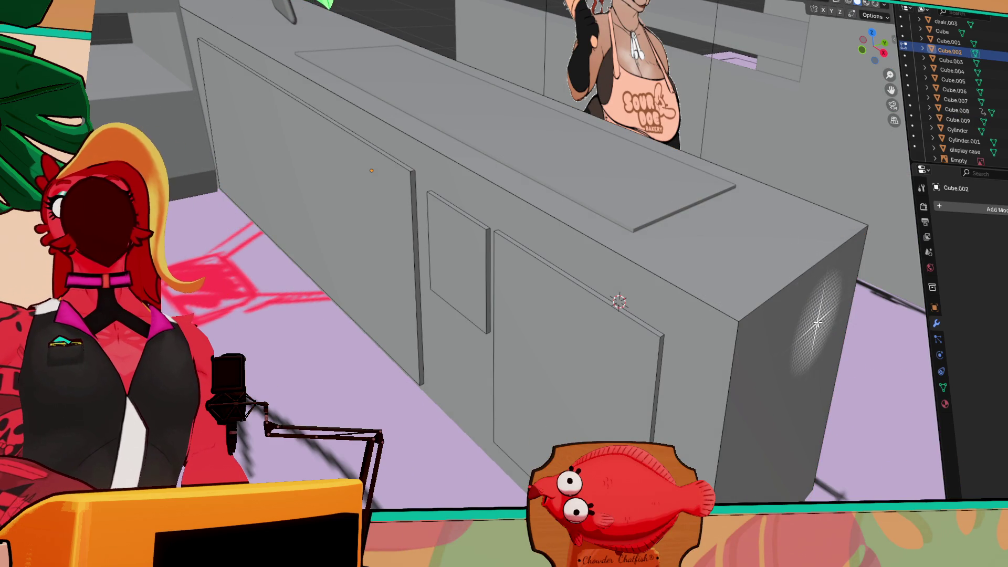
pyautogui.press('Tab')
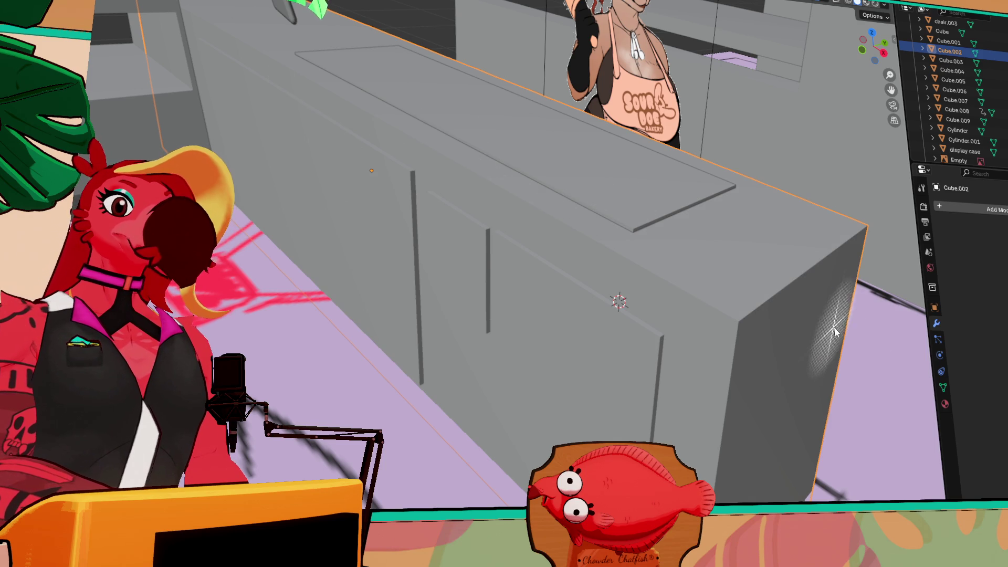
pyautogui.press('KP_Decimal')
pyautogui.click(761, 73)
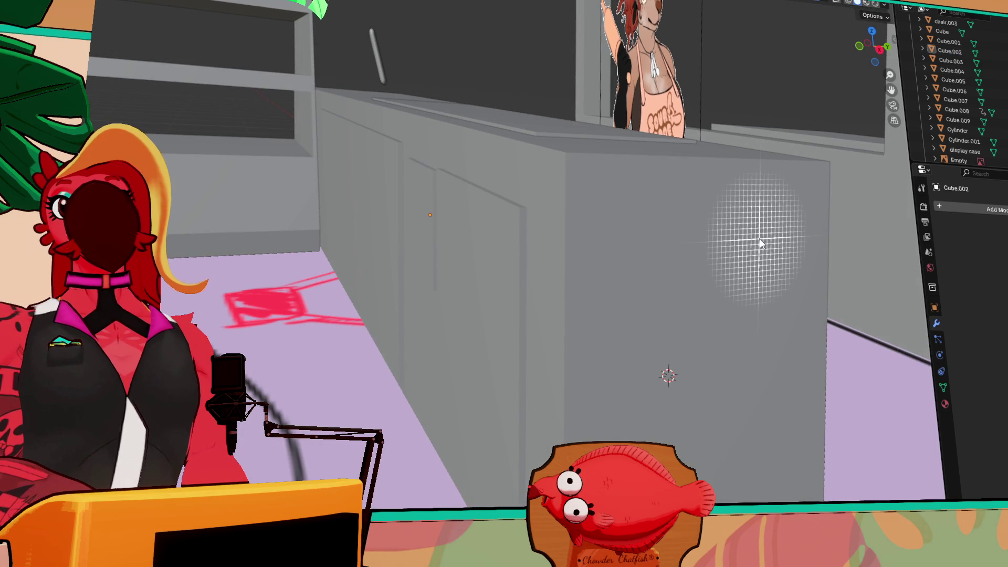
pyautogui.press('KP_6')
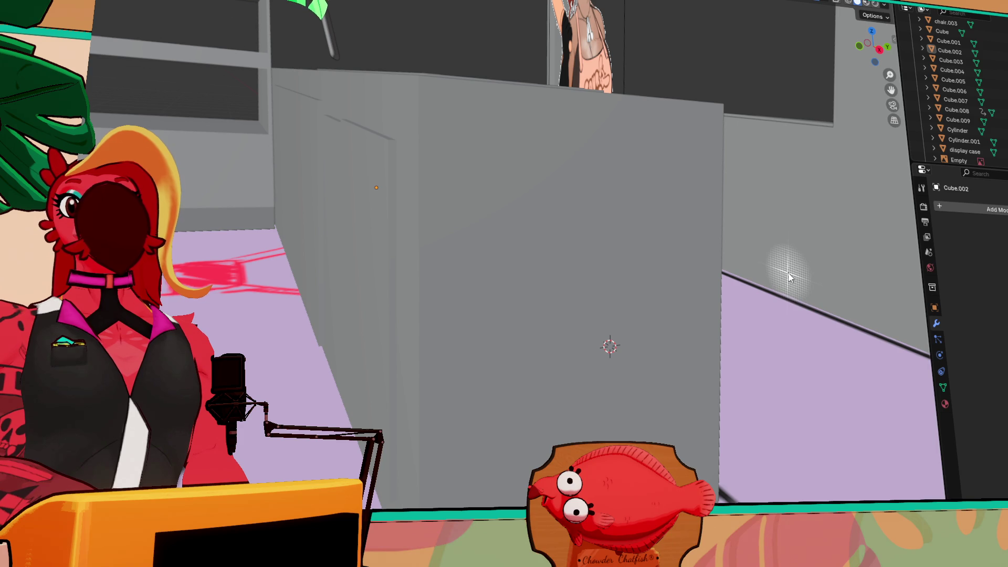
pyautogui.press('KP_8')
pyautogui.press('KP_8')
pyautogui.press('KP_8')
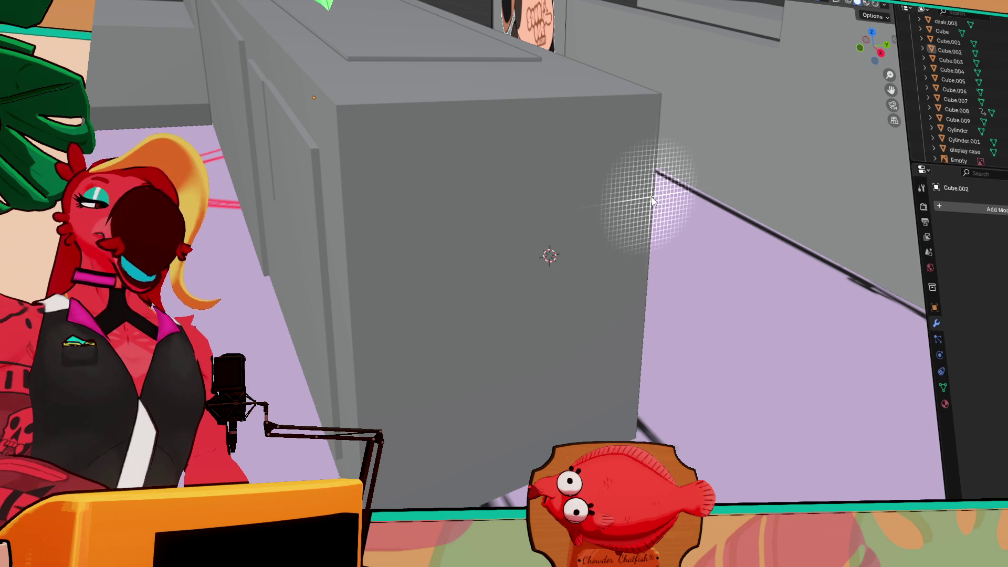
# - Draw a thin door-sized panel box, Cube.010, on the counter's end face
pyautogui.moveTo(483, 175)
pyautogui.mouseDown()
pyautogui.moveTo(607, 243)
pyautogui.moveTo(582, 223)
pyautogui.moveTo(561, 331)
pyautogui.moveTo(584, 354)
pyautogui.mouseUp()
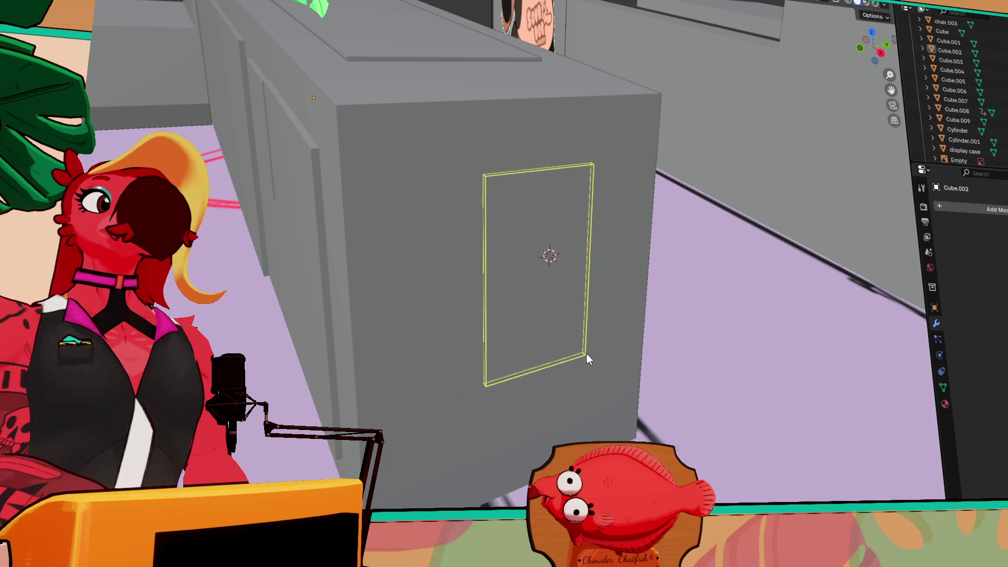
pyautogui.click(589, 358)
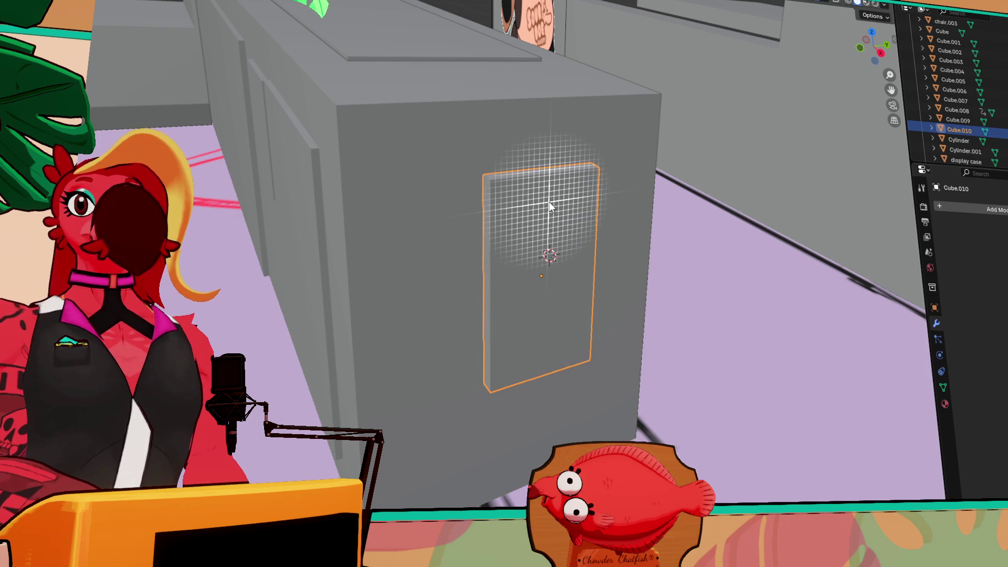
pyautogui.press('Tab')
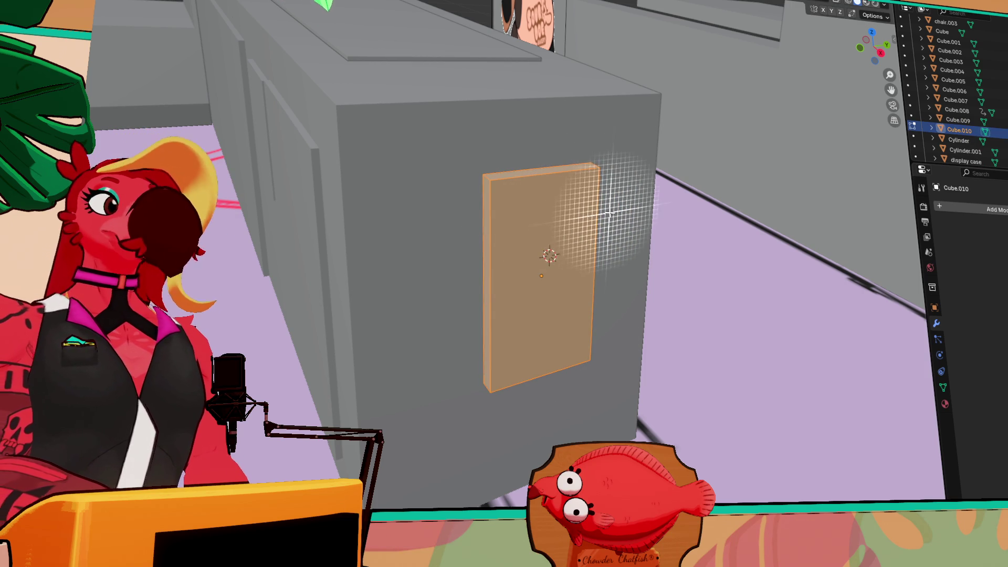
# - Add two vertical and two horizontal loop cuts across the panel
pyautogui.hotkey('ctrl', 'r')
pyautogui.scroll(1, 540, 186)
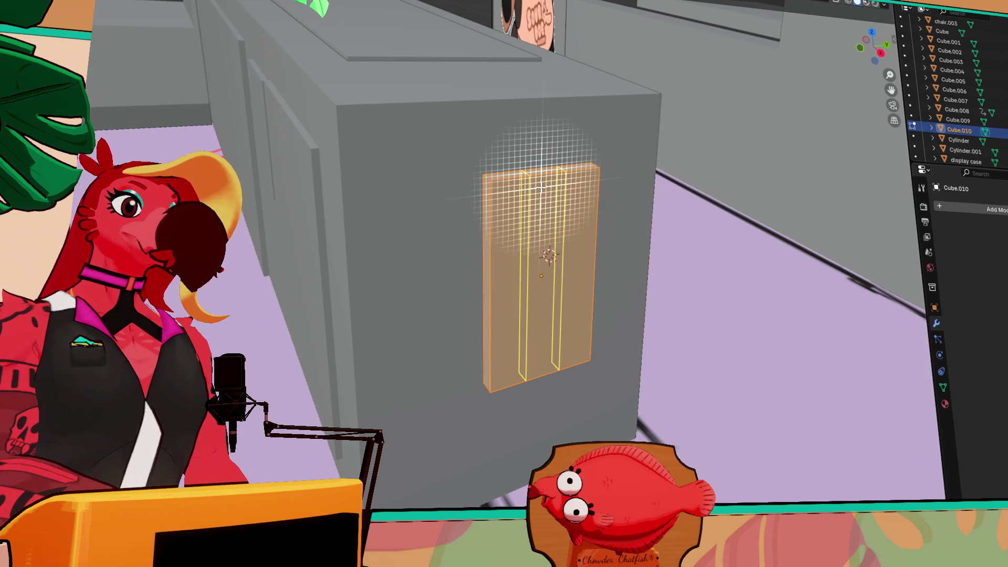
pyautogui.click(541, 187)
pyautogui.click(540, 186)
pyautogui.hotkey('ctrl', 'r')
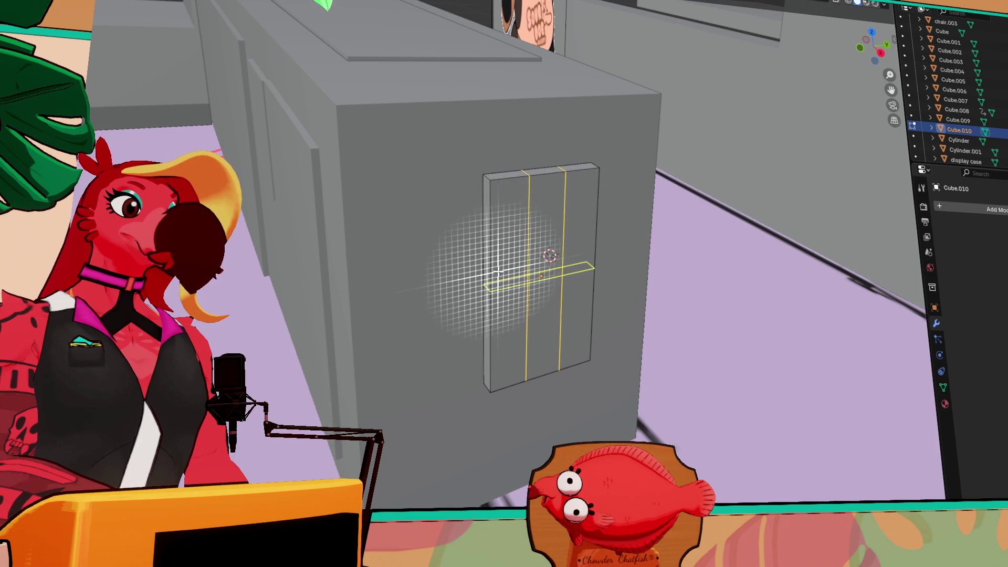
pyautogui.click(497, 273)
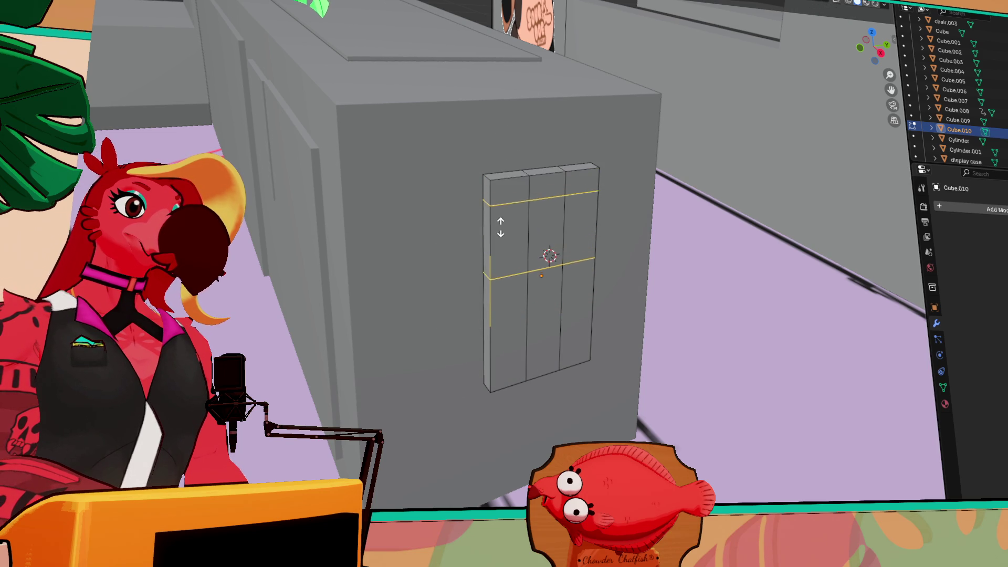
pyautogui.click(506, 222)
pyautogui.click(516, 207)
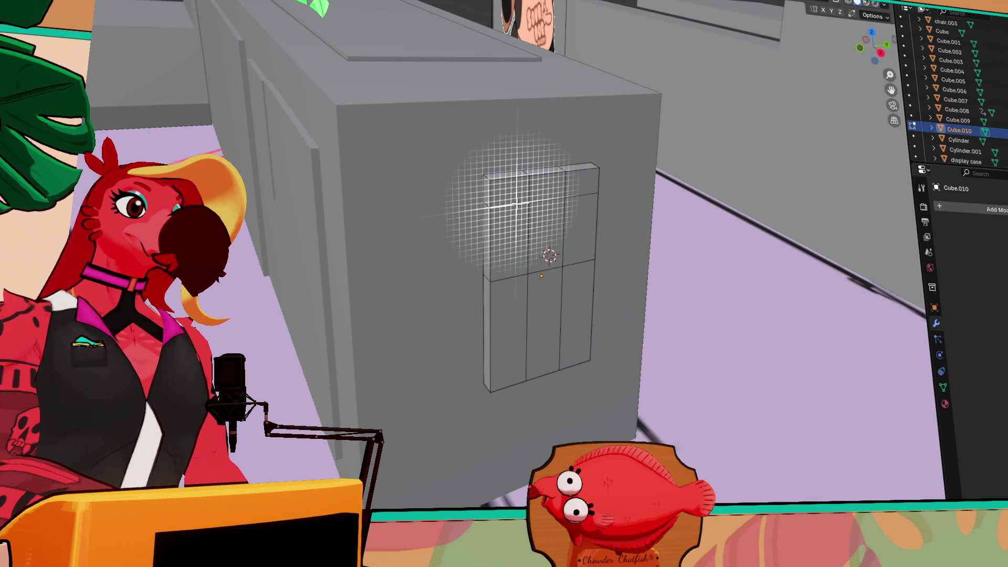
# - Lower the upper horizontal edge loop and raise the lower one
pyautogui.click(547, 201)
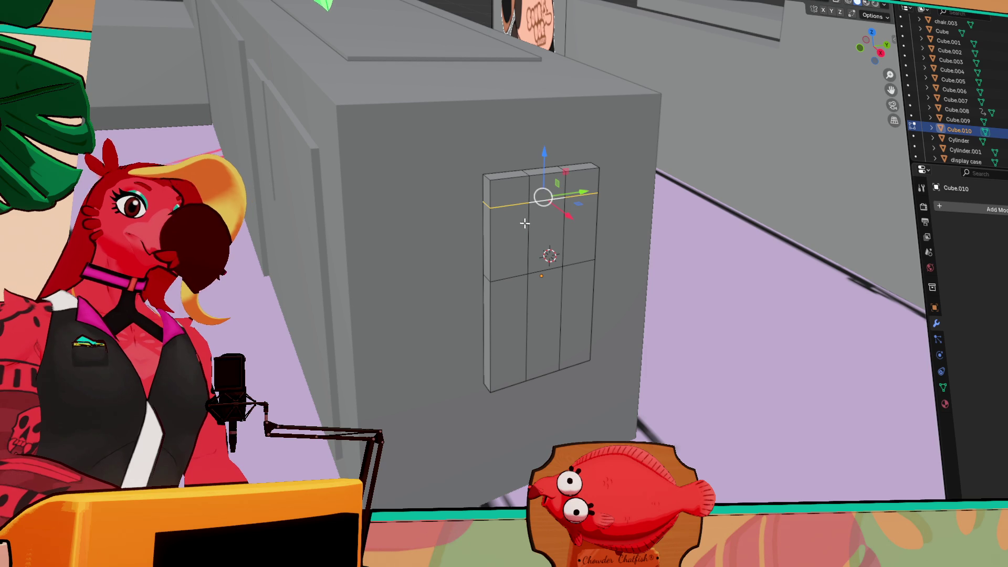
pyautogui.moveTo(541, 156); pyautogui.dragTo(543, 168)
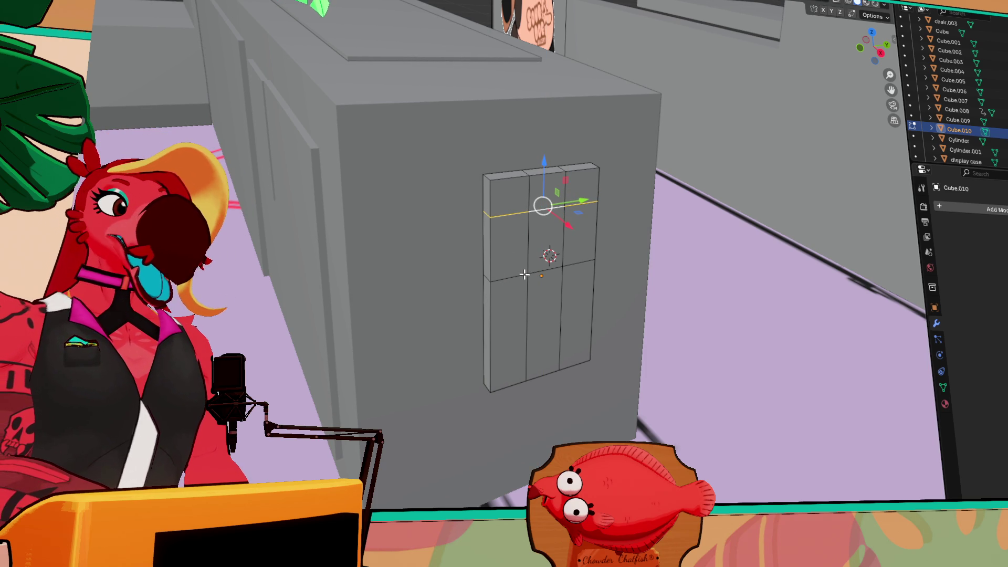
pyautogui.keyDown('alt'); pyautogui.click(524, 274); pyautogui.keyUp('alt')
pyautogui.moveTo(545, 223); pyautogui.dragTo(548, 179)
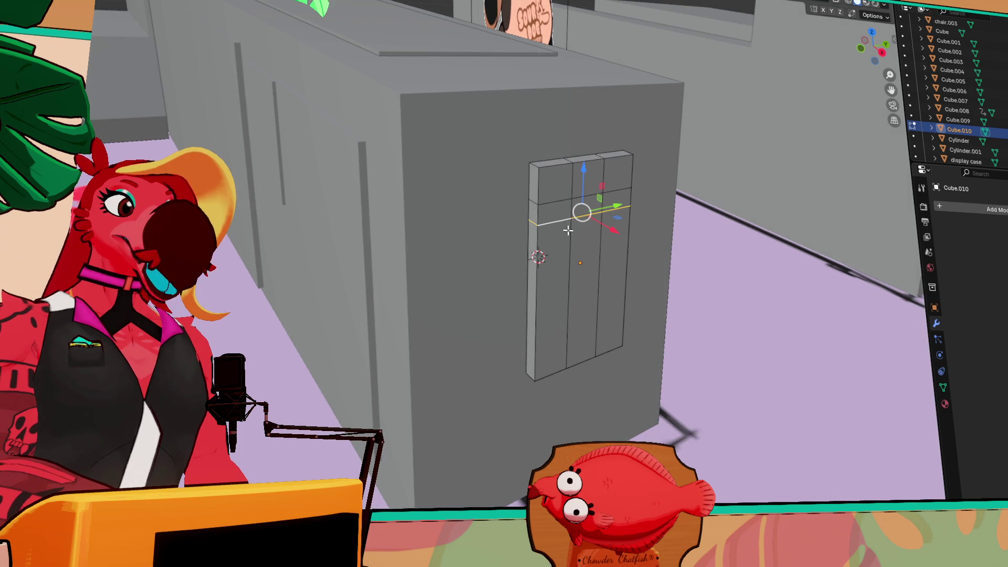
pyautogui.moveTo(581, 211)
pyautogui.mouseDown()
pyautogui.moveTo(583, 257)
pyautogui.moveTo(691, 250)
pyautogui.moveTo(518, 223)
pyautogui.mouseUp()
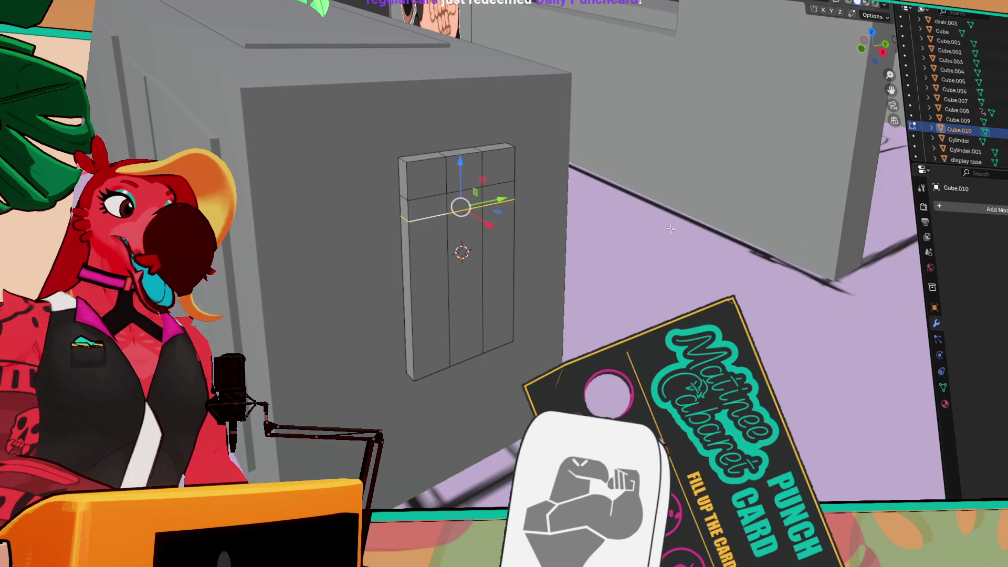
pyautogui.scroll(2, 518, 251)
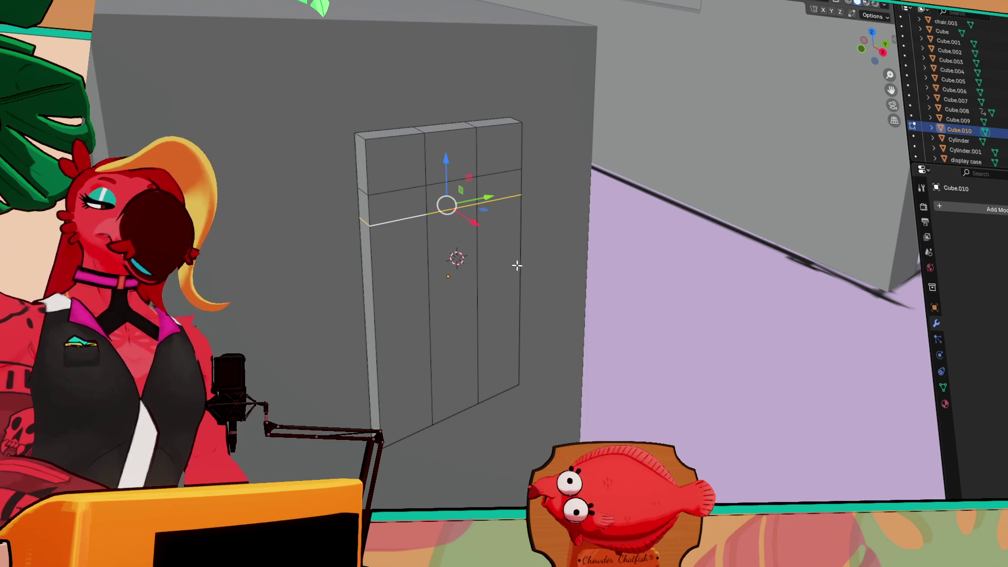
# - Extrude a face of the cabinet's upper section outward twice into a longer box
pyautogui.keyDown('alt'); pyautogui.click(434, 190); pyautogui.keyUp('alt')
pyautogui.press('3')
pyautogui.click(443, 196)
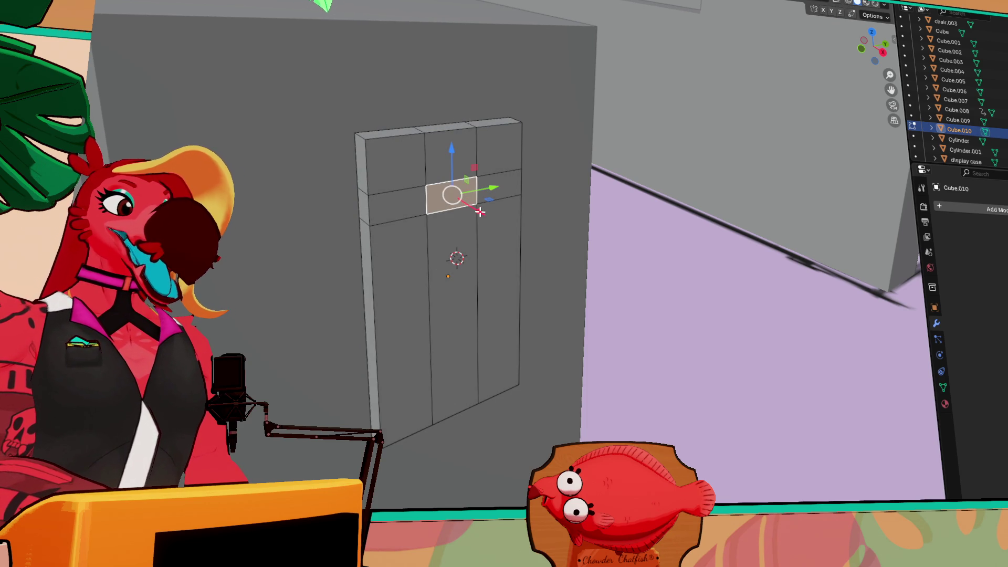
pyautogui.press('e')
pyautogui.click(478, 215)
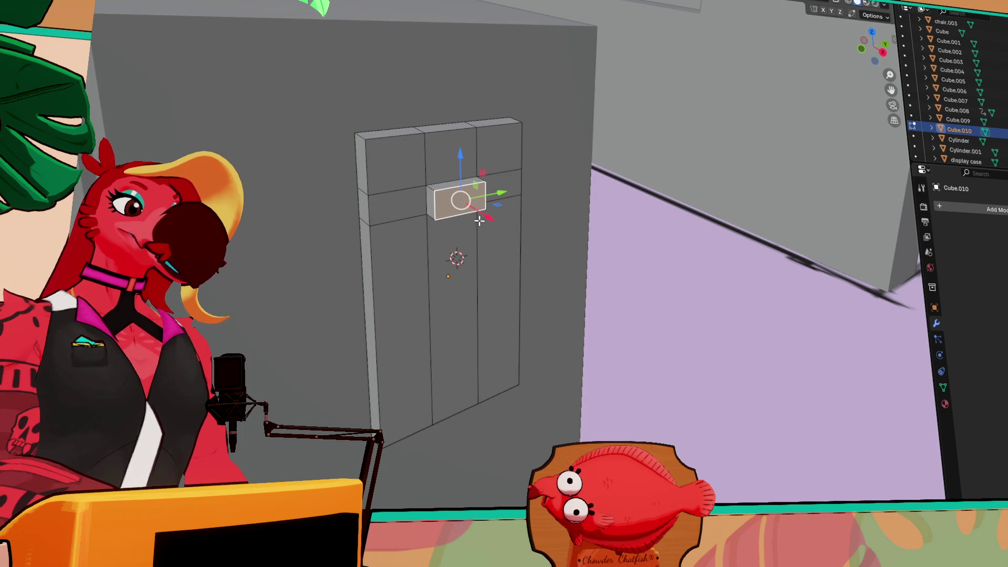
pyautogui.press('e')
pyautogui.click(497, 217)
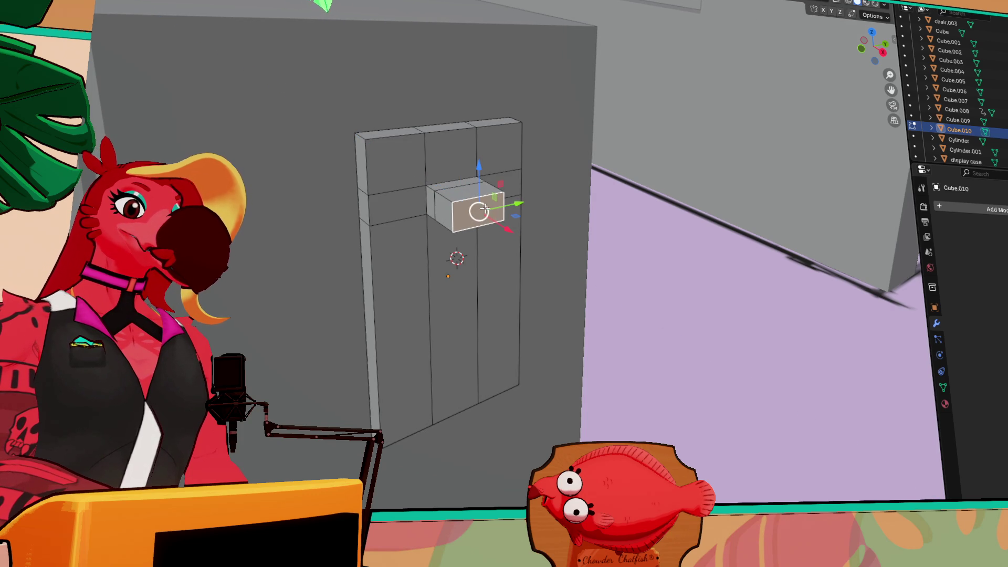
# - Move the extruded box along X and scale it into a narrow, tall panel
pyautogui.press('g')
pyautogui.press('x')
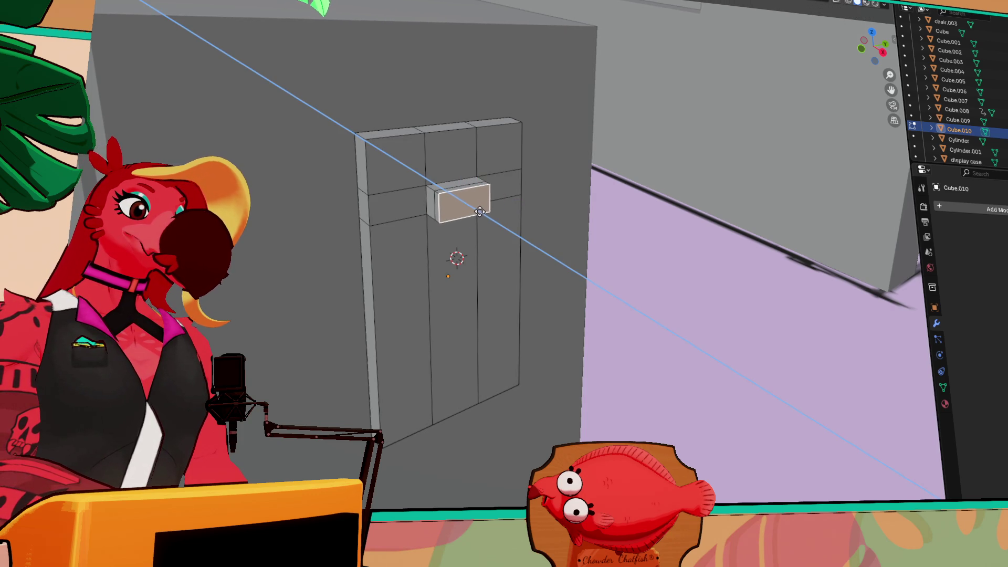
pyautogui.click(479, 211)
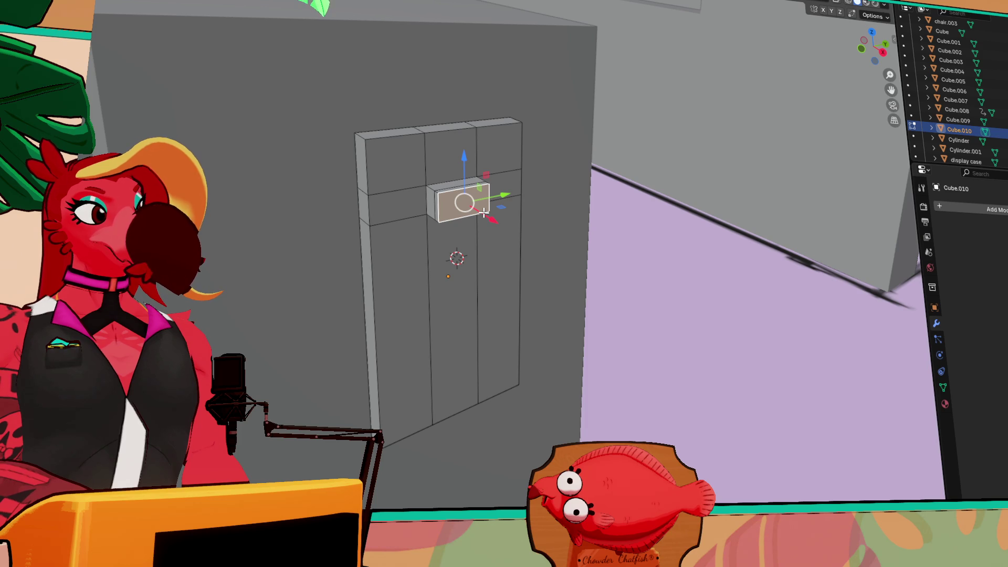
pyautogui.press('s')
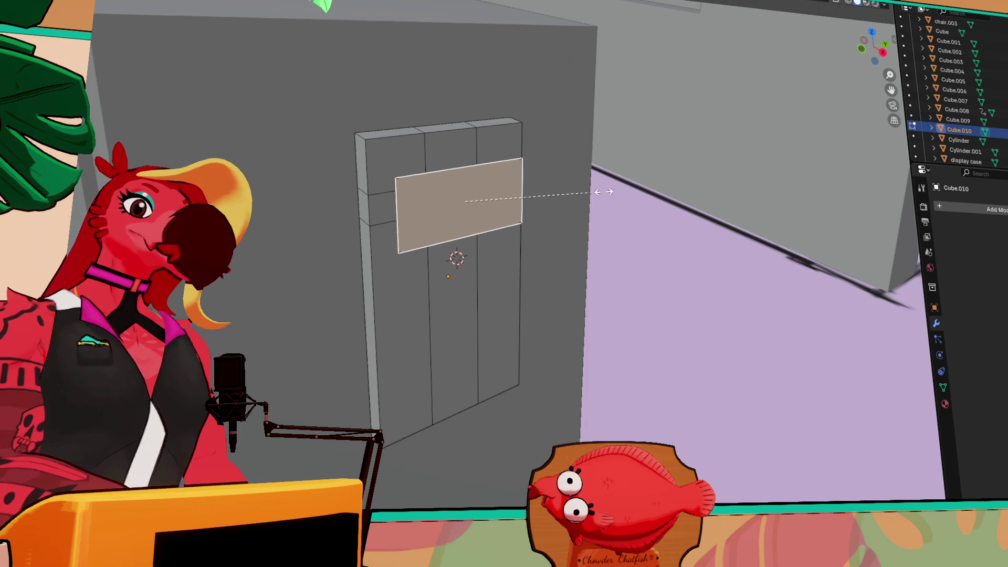
pyautogui.click(651, 182)
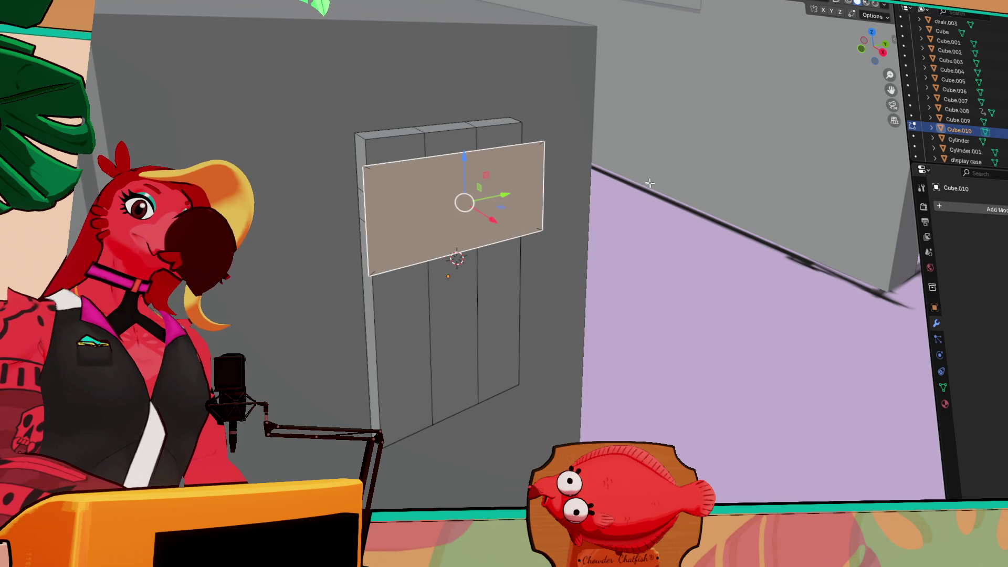
pyautogui.hotkey('shift', 'space')
pyautogui.press('s')
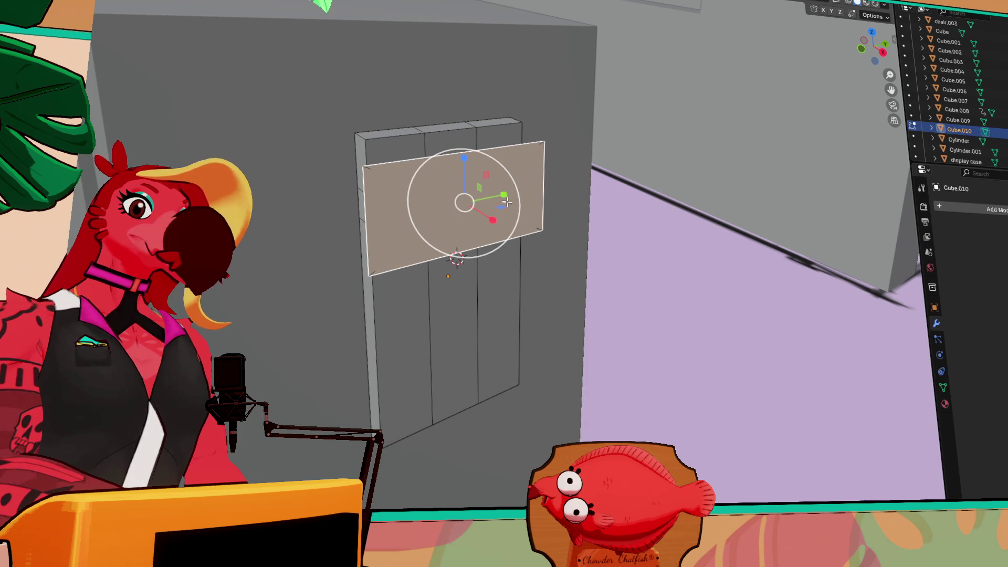
pyautogui.moveTo(504, 195); pyautogui.dragTo(466, 200)
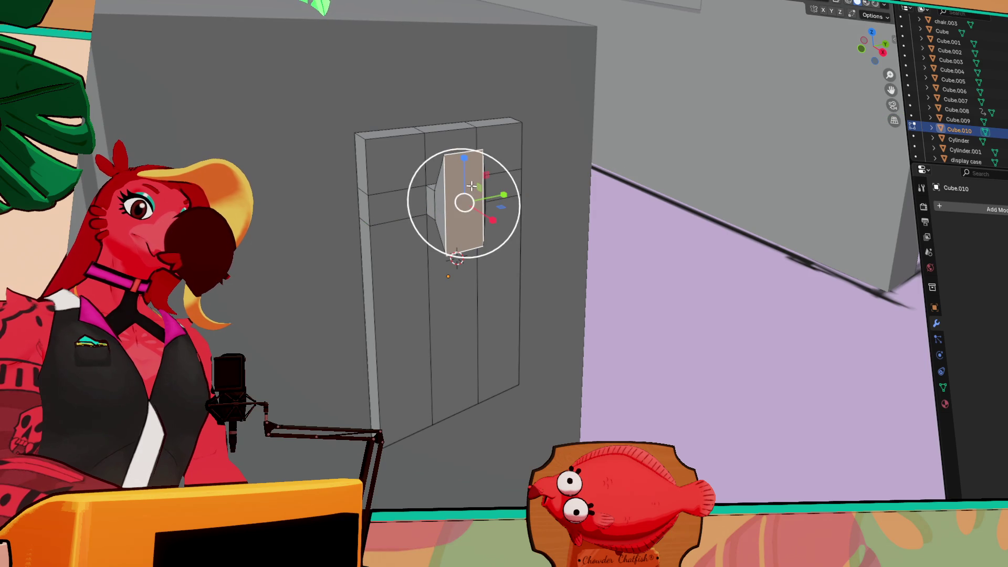
pyautogui.moveTo(464, 161); pyautogui.dragTo(463, 122)
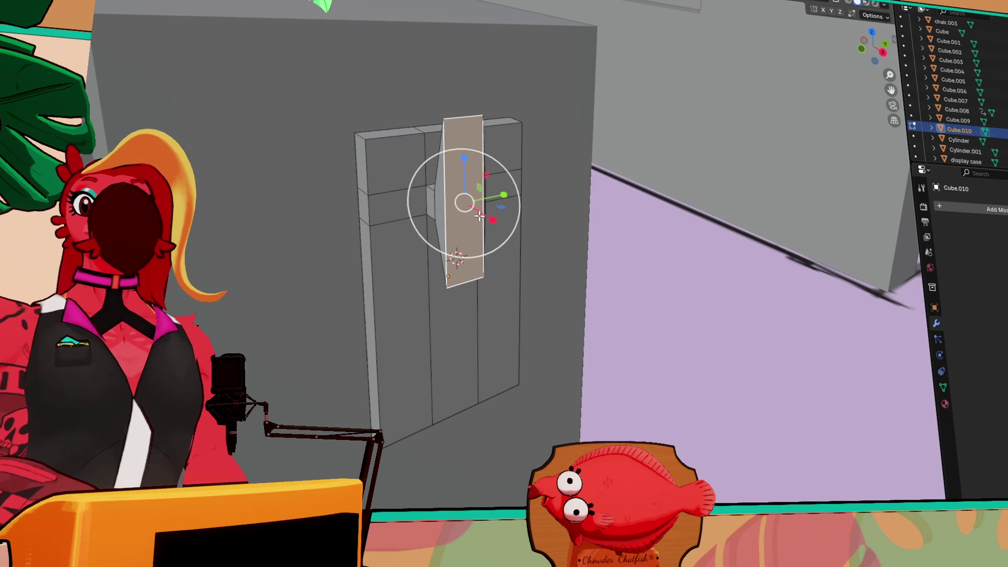
# - Reposition the panel along X and Y beside the counter's end
pyautogui.moveTo(541, 258)
pyautogui.mouseDown()
pyautogui.moveTo(587, 249)
pyautogui.moveTo(775, 292)
pyautogui.moveTo(747, 273)
pyautogui.mouseUp()
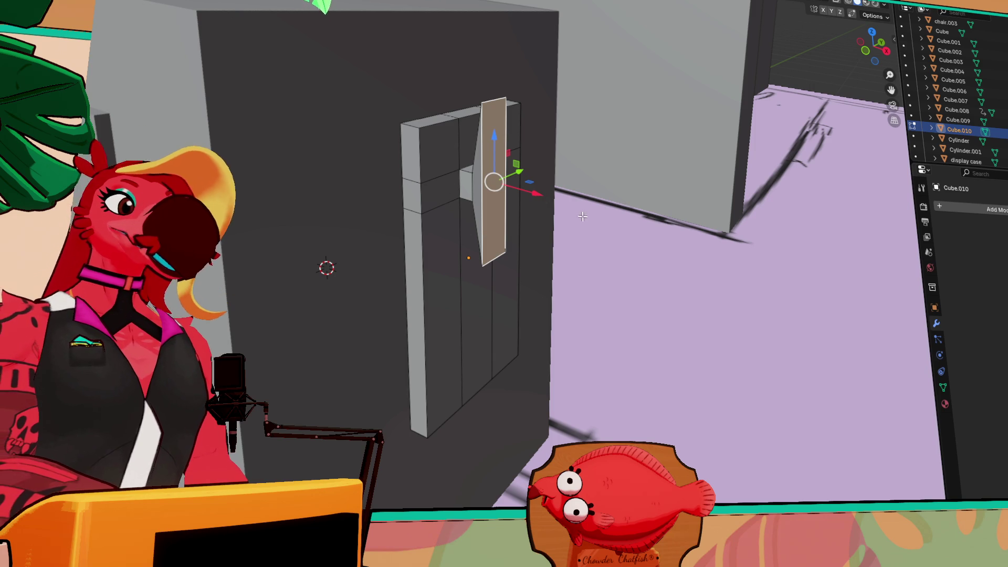
pyautogui.moveTo(538, 193); pyautogui.dragTo(535, 194)
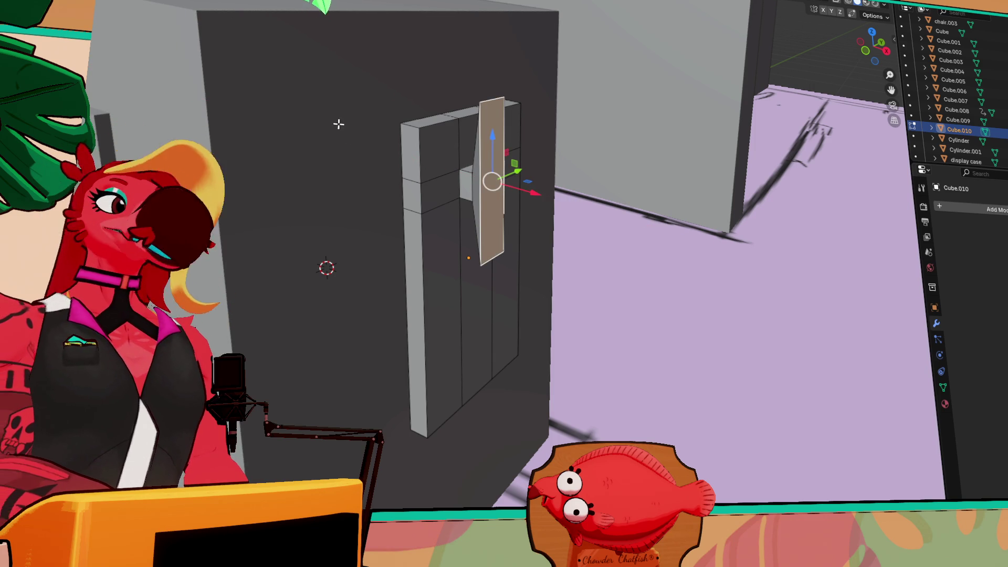
pyautogui.moveTo(341, 124); pyautogui.dragTo(142, 46)
pyautogui.moveTo(328, 197); pyautogui.dragTo(315, 199)
pyautogui.moveTo(420, 231); pyautogui.dragTo(462, 270)
pyautogui.scroll(3, 519, 292)
pyautogui.scroll(-3, 520, 293)
pyautogui.moveTo(512, 292); pyautogui.dragTo(687, 252)
pyautogui.press('s')
pyautogui.rightClick(688, 252)
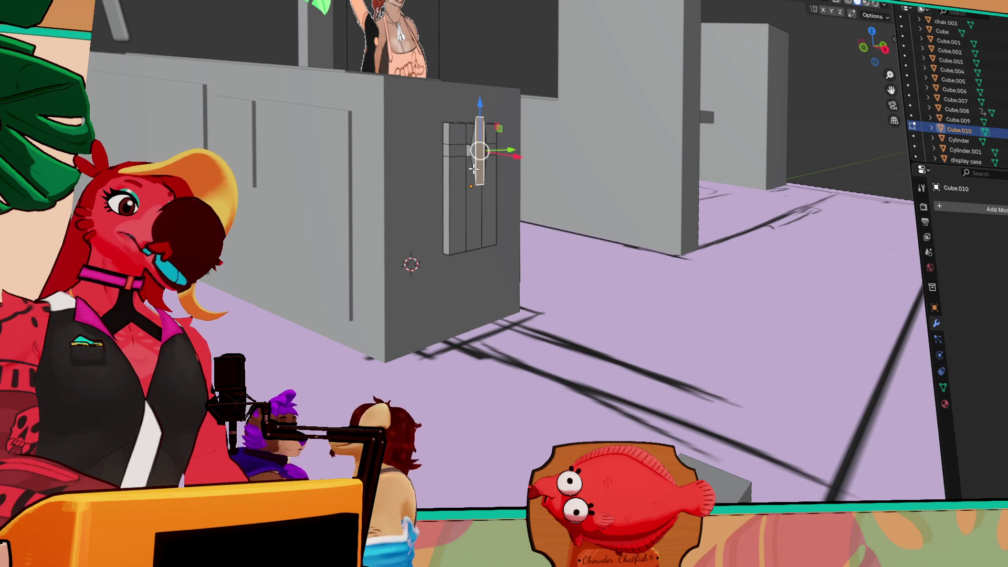
# - Rotate the door panel about Z so it swings outward like an open door
pyautogui.press('r')
pyautogui.press('z')
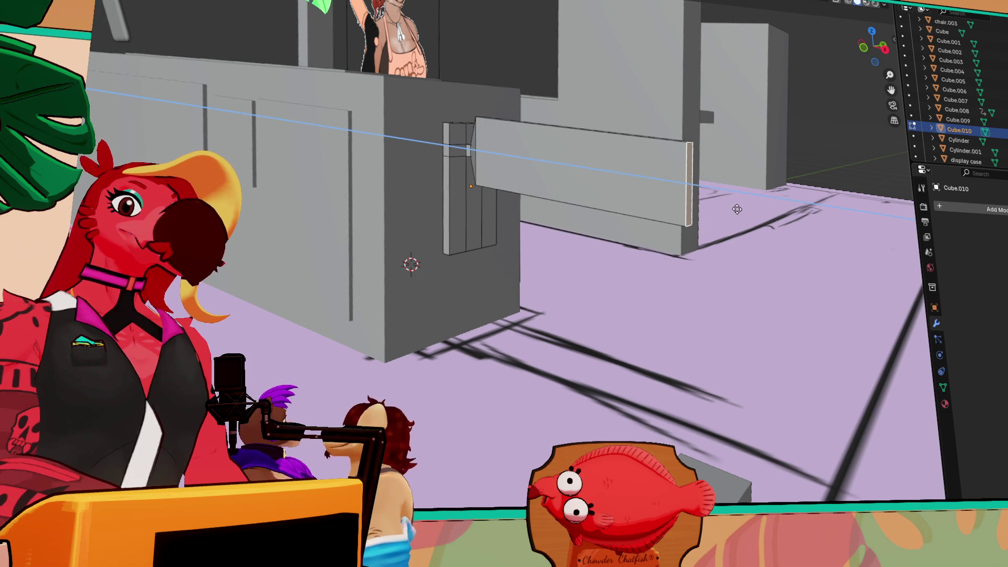
pyautogui.click(687, 181)
pyautogui.scroll(3, 734, 210)
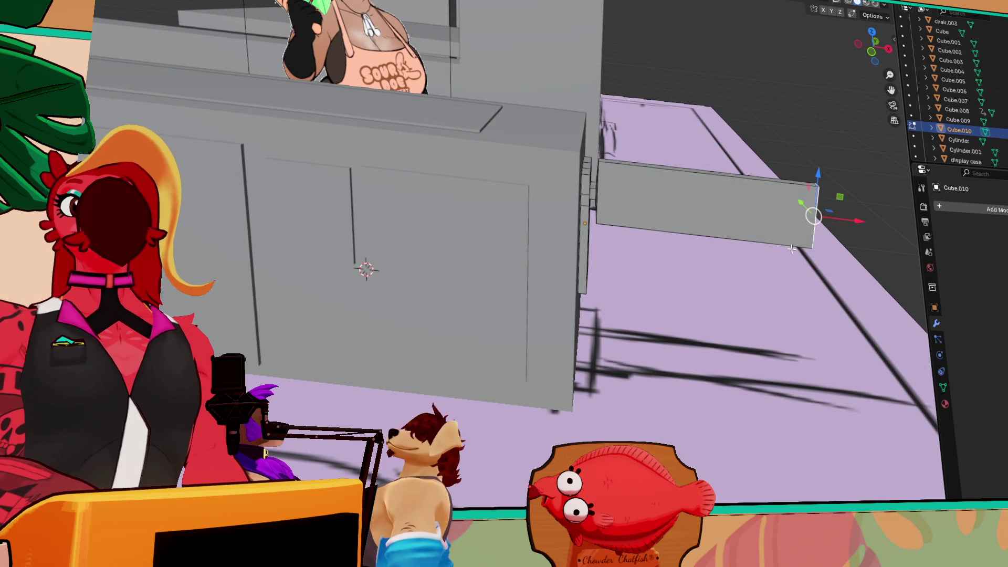
pyautogui.scroll(-4, 792, 255)
pyautogui.moveTo(815, 288)
pyautogui.mouseDown()
pyautogui.moveTo(798, 270)
pyautogui.moveTo(637, 215)
pyautogui.moveTo(756, 279)
pyautogui.moveTo(750, 289)
pyautogui.mouseUp()
# - Slide the swung-out door along X into its final position at the counter
pyautogui.press('g')
pyautogui.press('x')
pyautogui.click(664, 212)
pyautogui.press('g')
pyautogui.press('x')
pyautogui.click(760, 275)
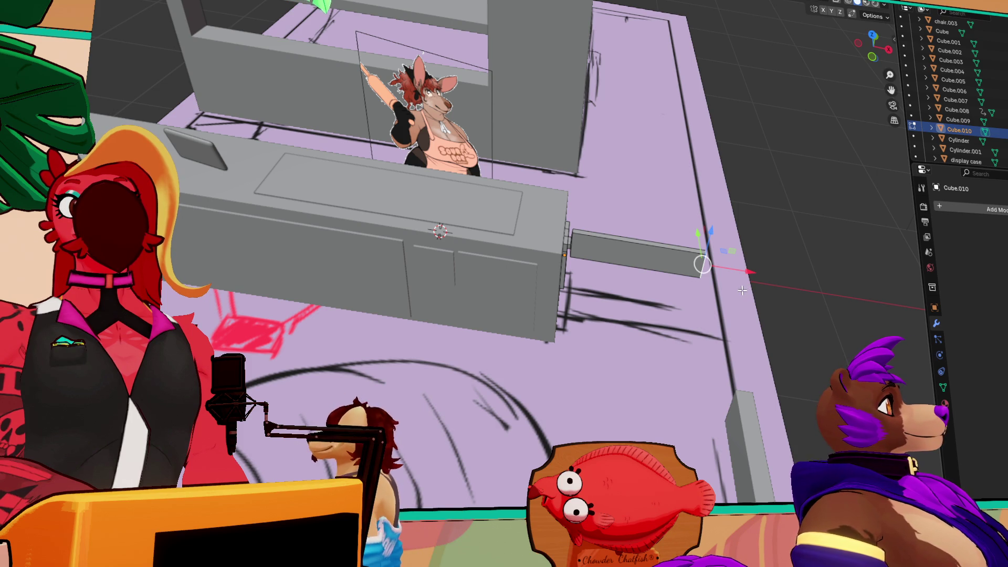
pyautogui.moveTo(739, 321); pyautogui.dragTo(645, 301)
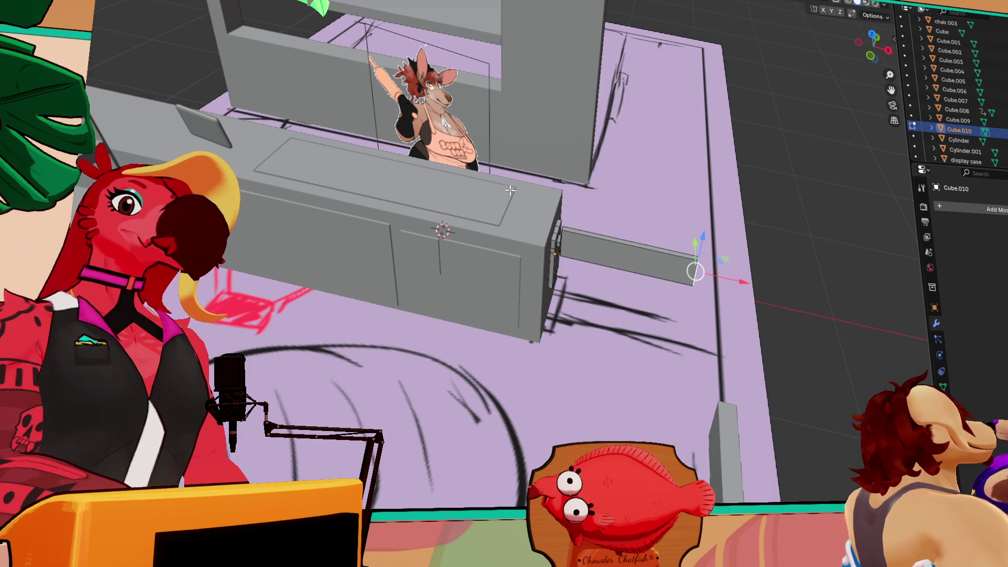
pyautogui.moveTo(619, 205); pyautogui.dragTo(602, 211)
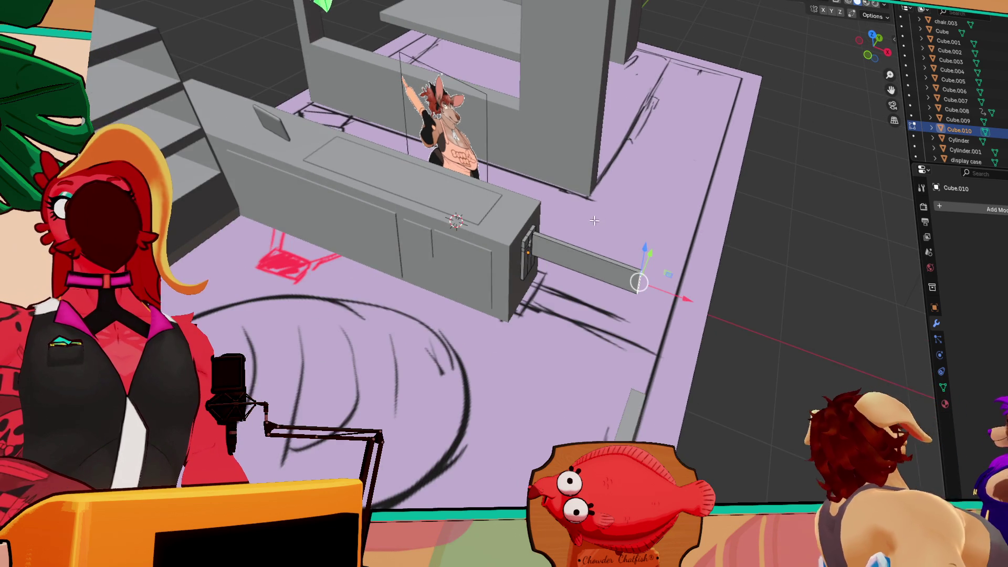
pyautogui.scroll(-5, 594, 220)
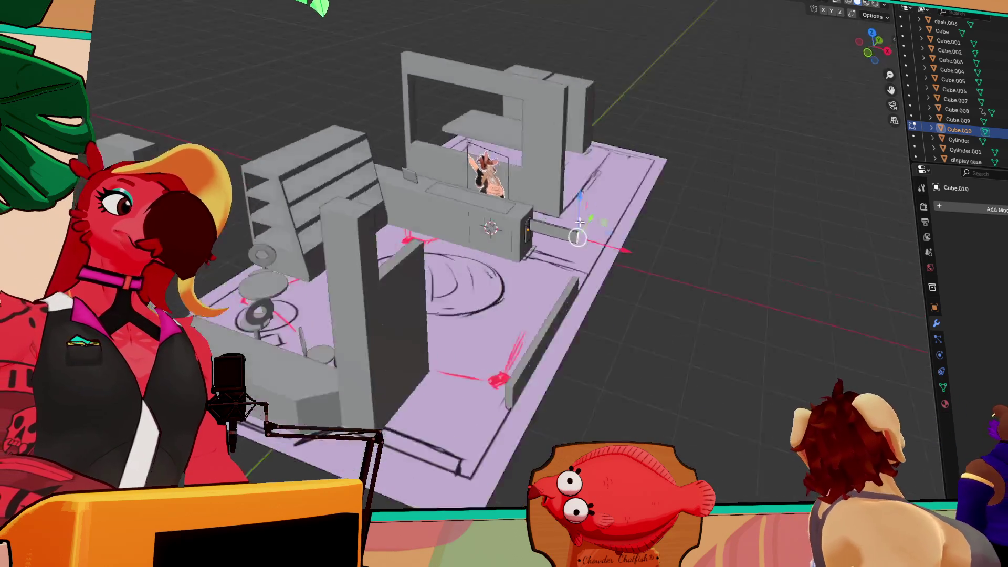
pyautogui.moveTo(579, 222)
pyautogui.mouseDown()
pyautogui.moveTo(530, 205)
pyautogui.moveTo(459, 114)
pyautogui.moveTo(433, 184)
pyautogui.mouseUp()
pyautogui.scroll(5, 508, 181)
pyautogui.scroll(-3, 433, 184)
pyautogui.moveTo(478, 234)
pyautogui.mouseDown()
pyautogui.moveTo(447, 260)
pyautogui.moveTo(411, 243)
pyautogui.moveTo(313, 279)
pyautogui.moveTo(638, 194)
pyautogui.moveTo(630, 217)
pyautogui.mouseUp()
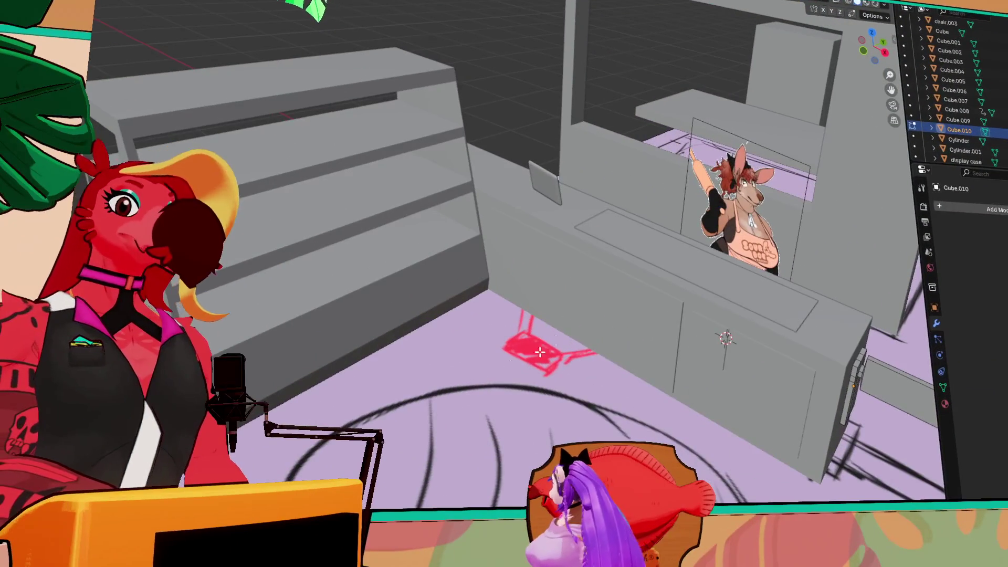
# - Zoom, pan and orbit from the counter over to the round tables and chairs
pyautogui.scroll(-10, 593, 312)
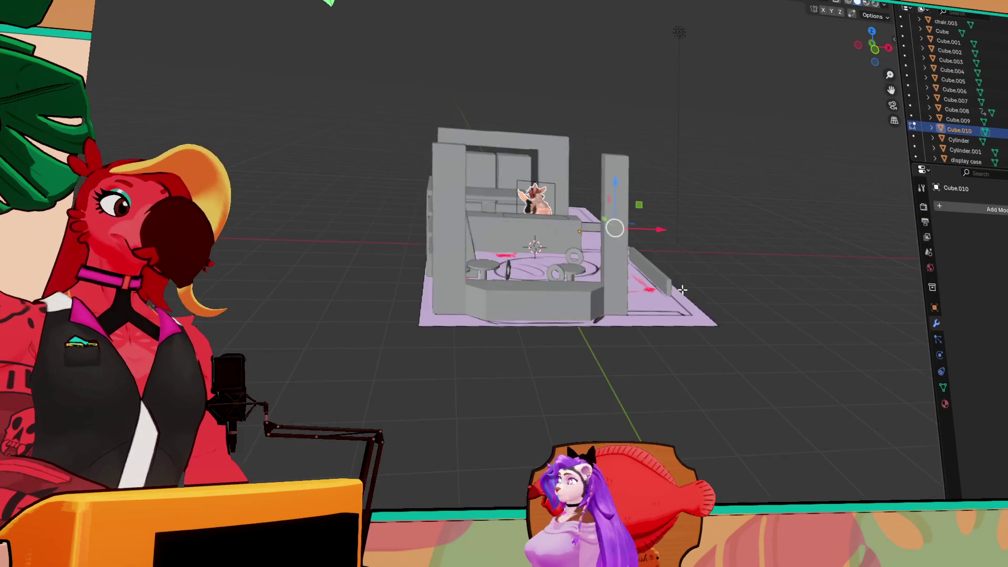
pyautogui.scroll(10, 731, 303)
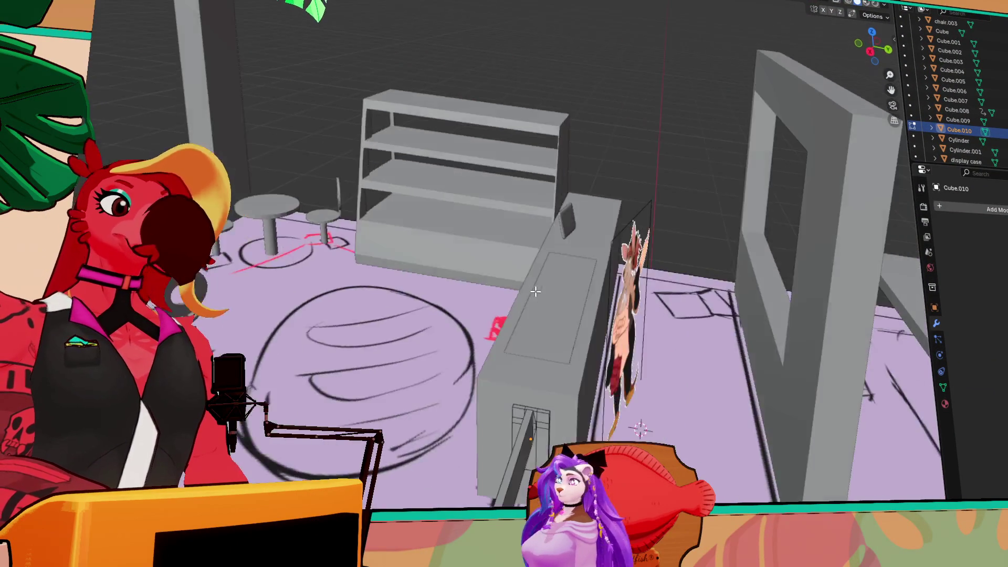
pyautogui.scroll(-5, 424, 290)
pyautogui.scroll(3, 525, 279)
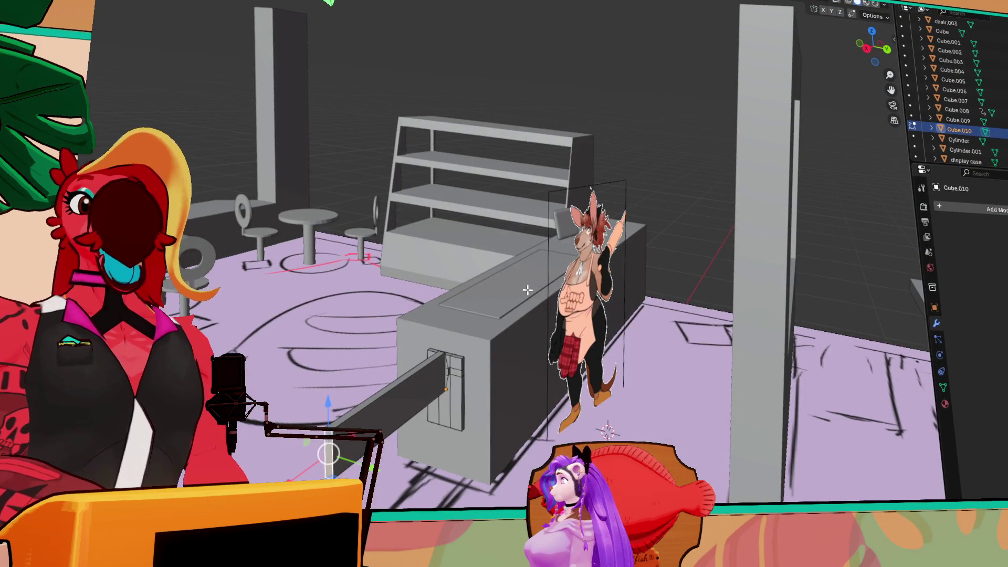
pyautogui.hscroll(3, 540, 294)
pyautogui.hscroll(5, 648, 311)
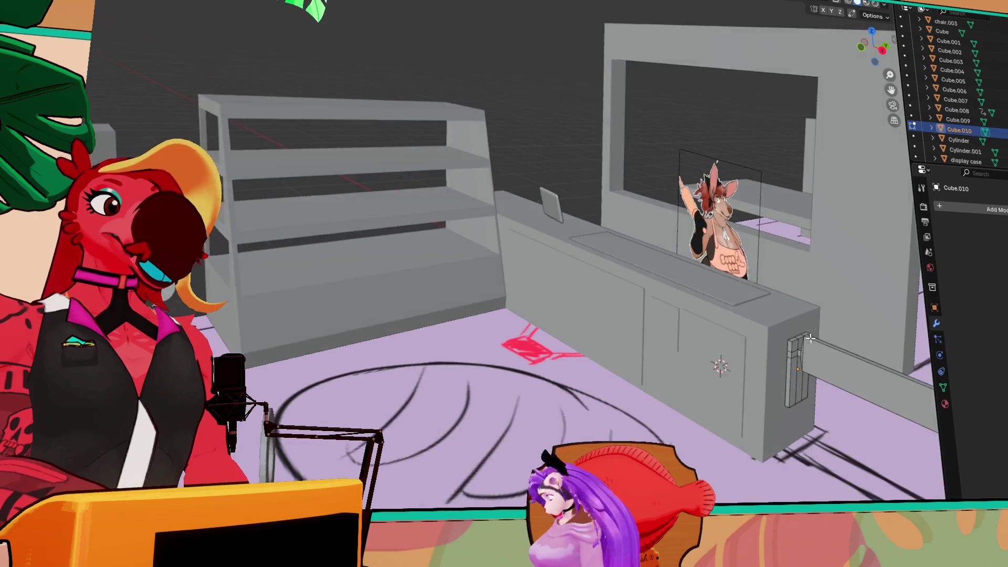
pyautogui.scroll(5, 648, 310)
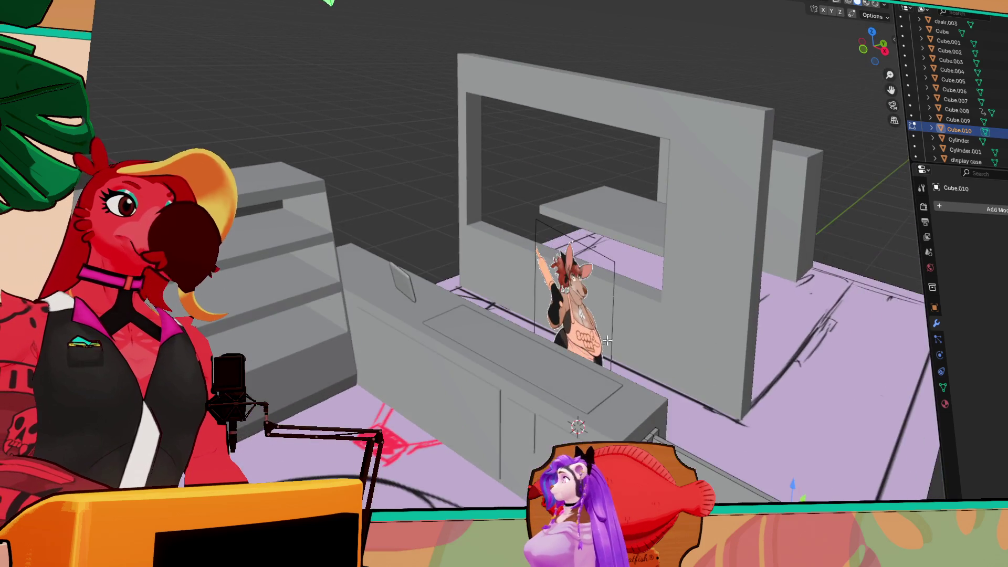
pyautogui.scroll(3, 585, 300)
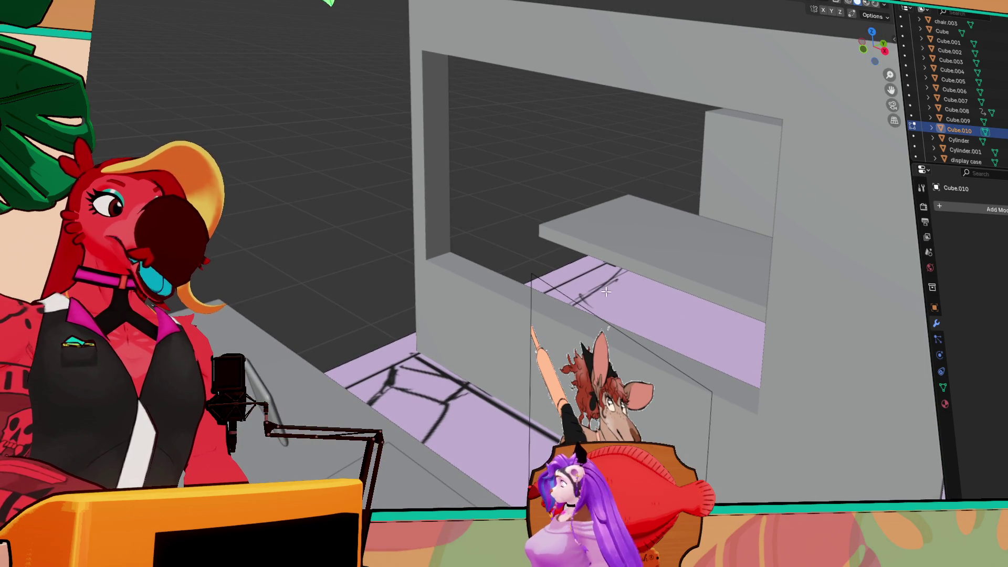
pyautogui.scroll(-5, 629, 277)
pyautogui.scroll(-5, 369, 236)
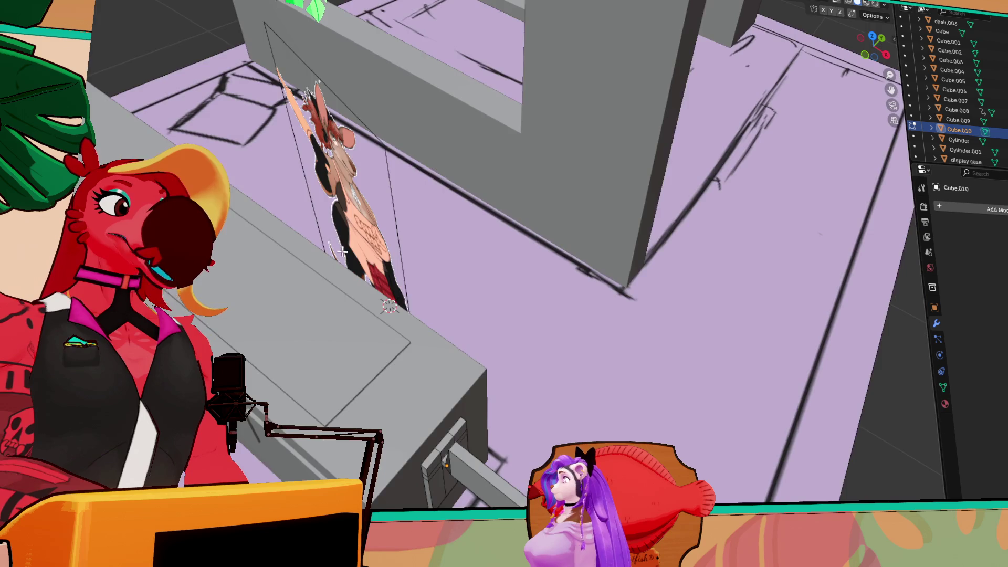
pyautogui.scroll(10, 732, 35)
pyautogui.scroll(-8, 732, 35)
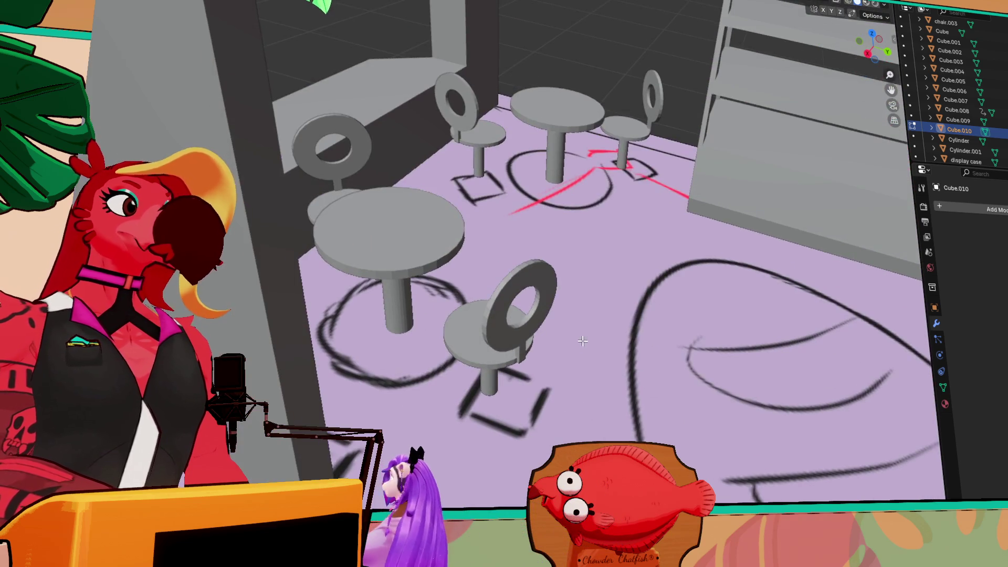
pyautogui.moveTo(583, 341)
pyautogui.mouseDown()
pyautogui.moveTo(552, 291)
pyautogui.moveTo(513, 330)
pyautogui.moveTo(378, 323)
pyautogui.moveTo(295, 259)
pyautogui.mouseUp()
pyautogui.moveTo(291, 202)
pyautogui.mouseDown()
pyautogui.moveTo(285, 236)
pyautogui.moveTo(558, 206)
pyautogui.moveTo(493, 205)
pyautogui.mouseUp()
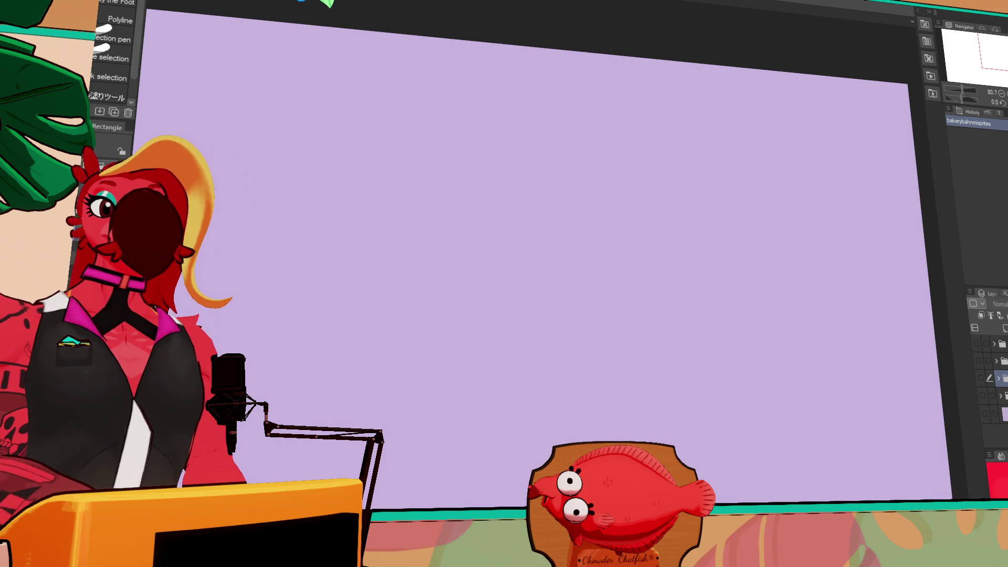
# - Switch to the character lineup document and zoom in on the kangaroo and tiger
pyautogui.click(303, 2)
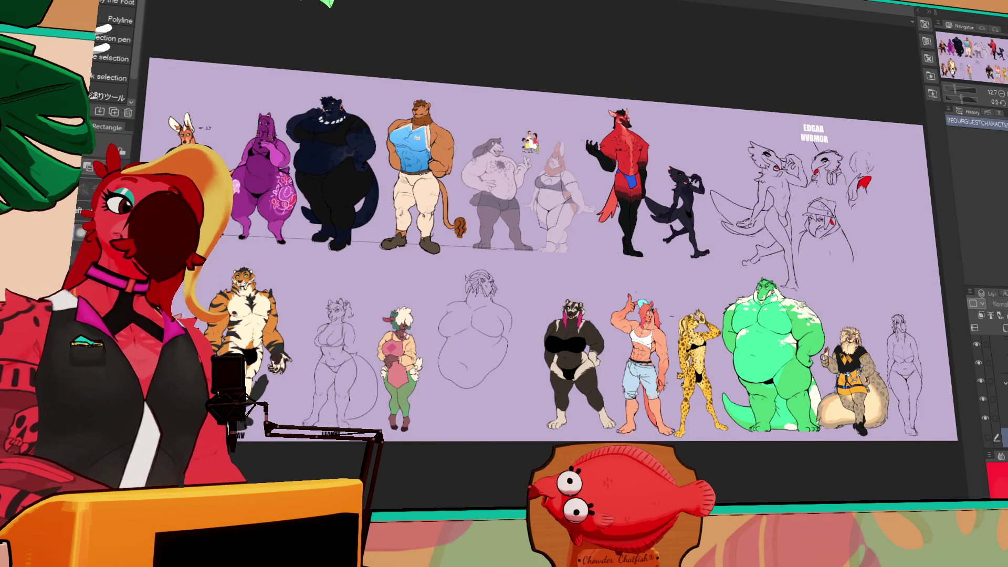
pyautogui.scroll(5, 359, 142)
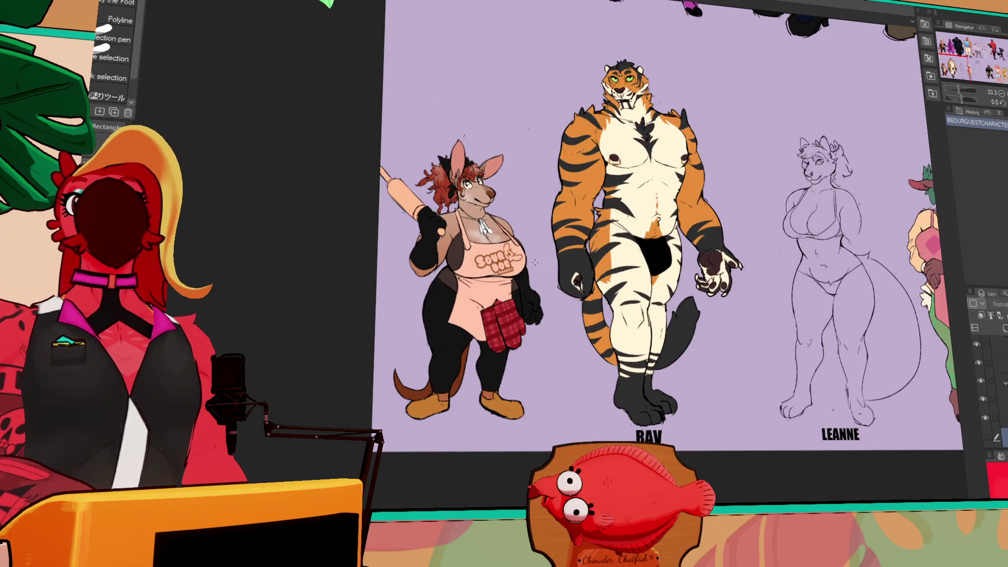
pyautogui.scroll(3, 534, 262)
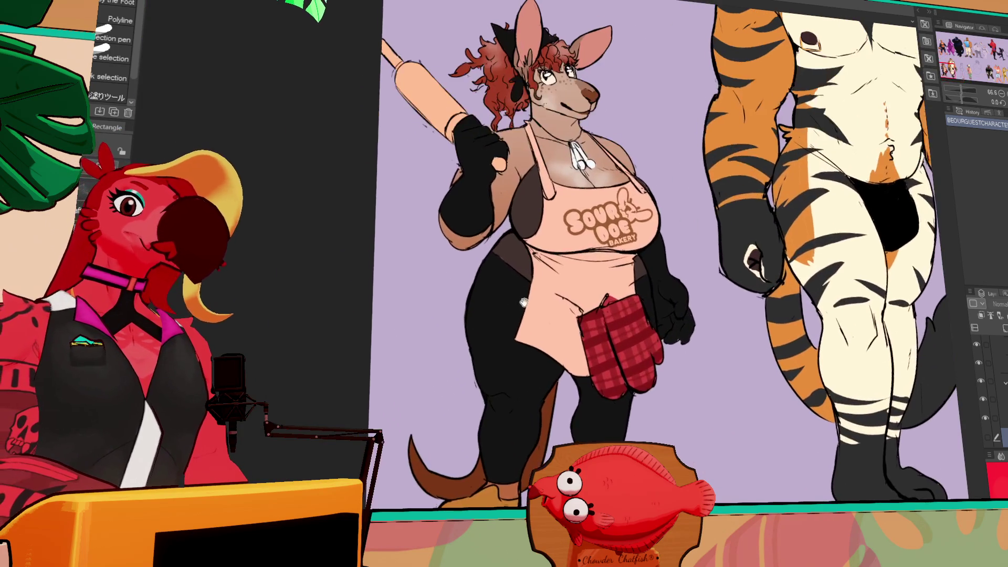
pyautogui.moveTo(523, 302); pyautogui.dragTo(550, 320)
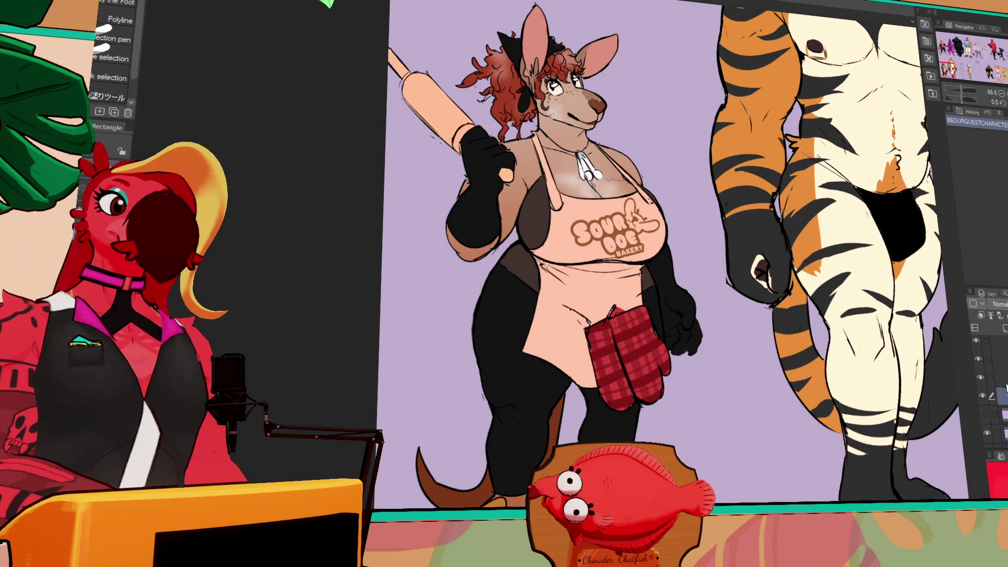
pyautogui.scroll(1, 999, 389)
pyautogui.scroll(3, 998, 399)
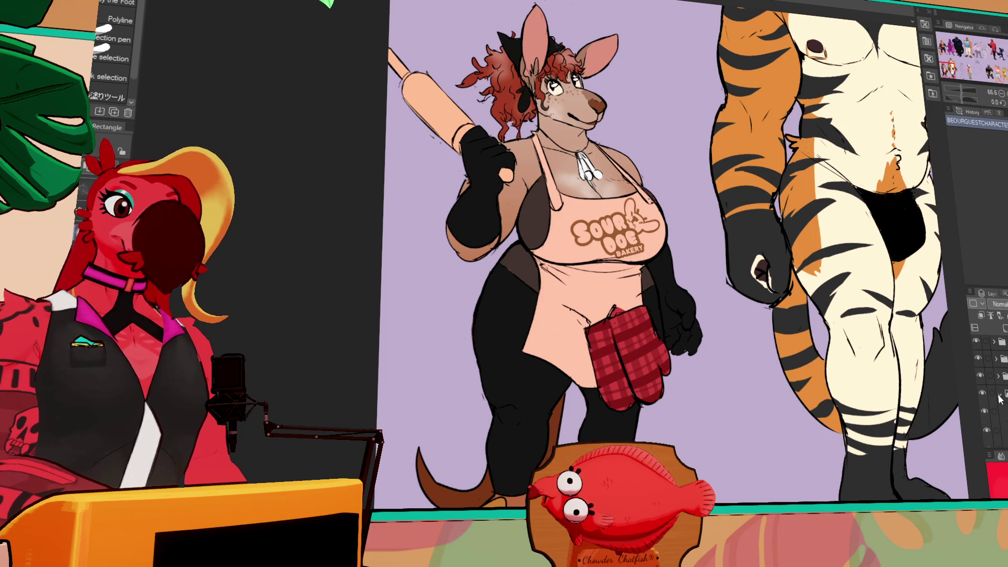
pyautogui.scroll(3, 1000, 398)
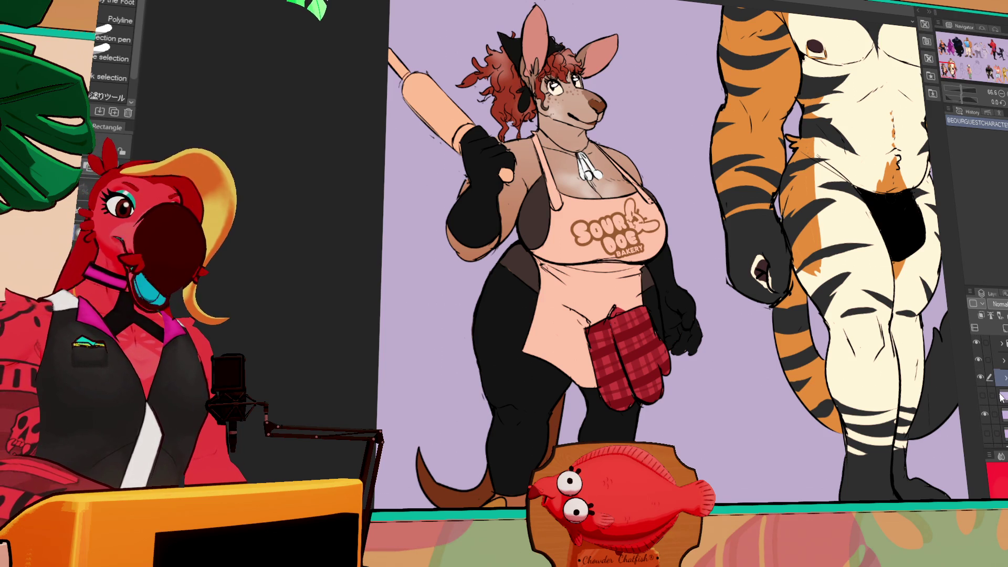
pyautogui.scroll(5, 1004, 383)
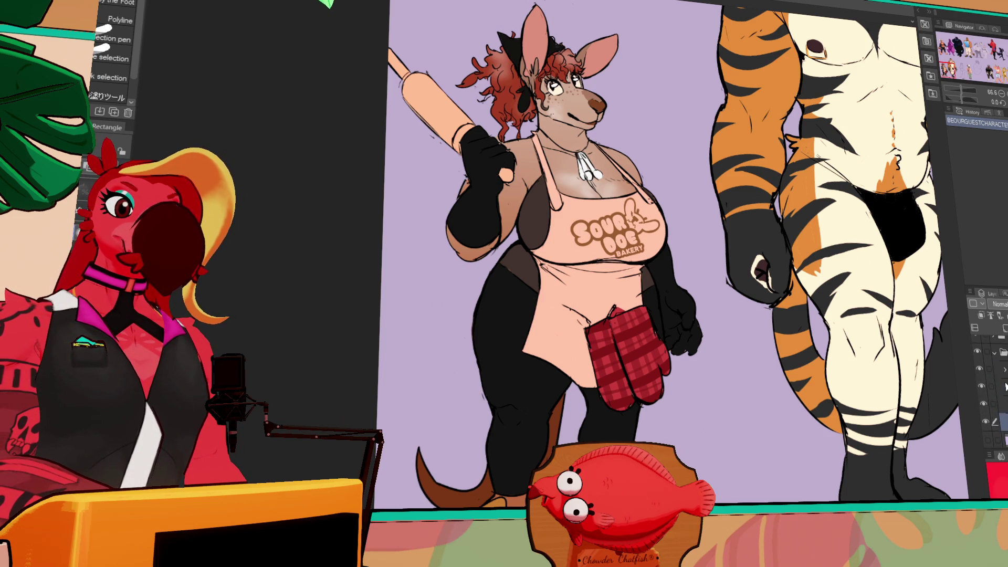
pyautogui.scroll(5, 1005, 387)
pyautogui.scroll(2, 1005, 387)
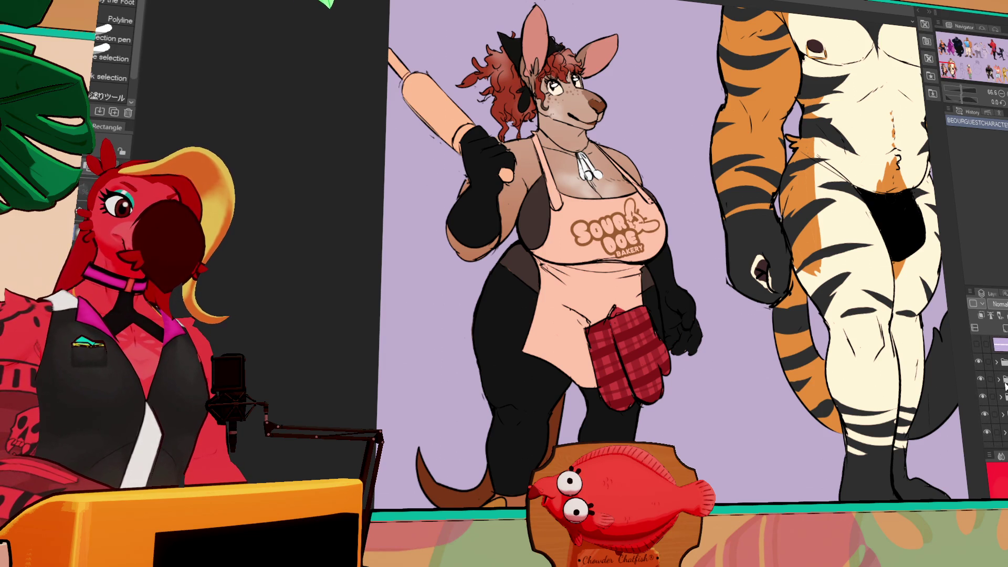
pyautogui.scroll(-2, 1004, 388)
pyautogui.scroll(-2, 1004, 392)
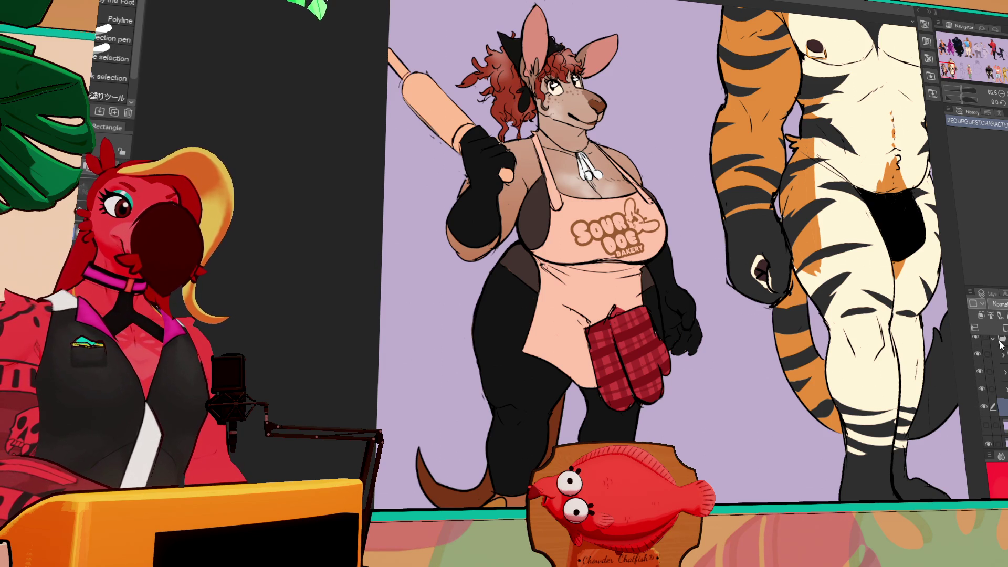
pyautogui.scroll(2, 998, 355)
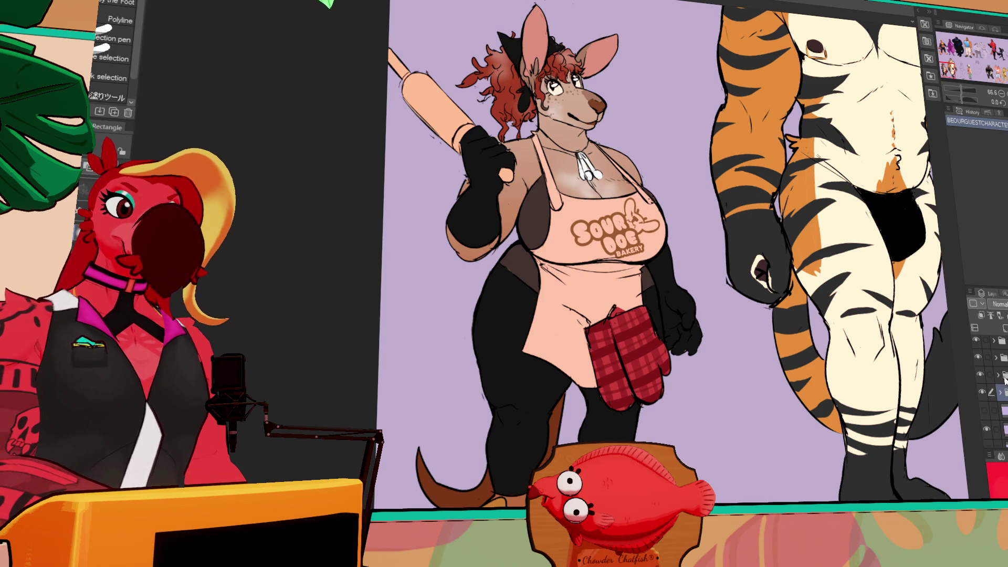
pyautogui.scroll(-1, 1004, 382)
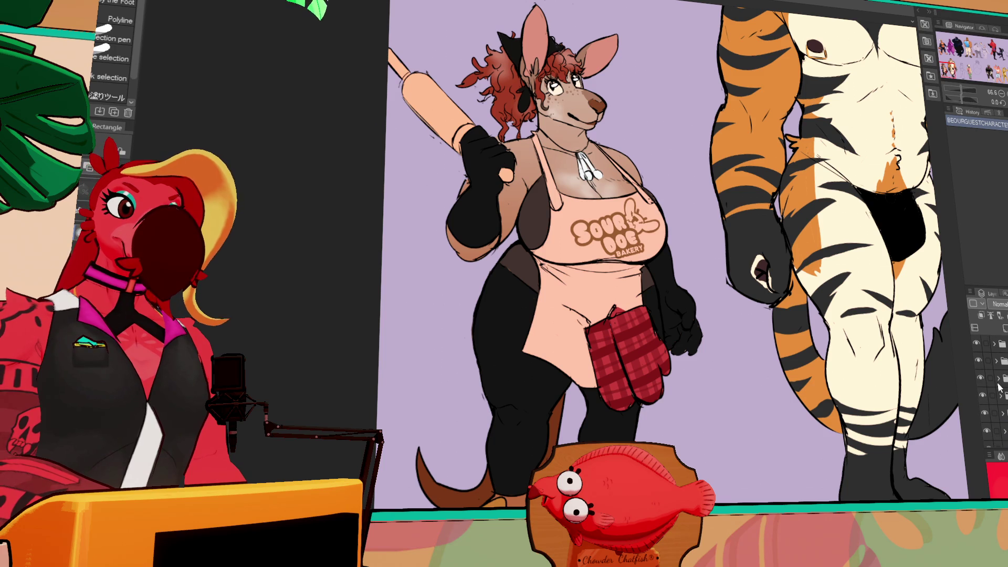
pyautogui.scroll(1, 994, 377)
# - Drag the kangaroo layer to a new place in the stack and toggle layer visibility
pyautogui.click(994, 363)
pyautogui.scroll(-1, 991, 378)
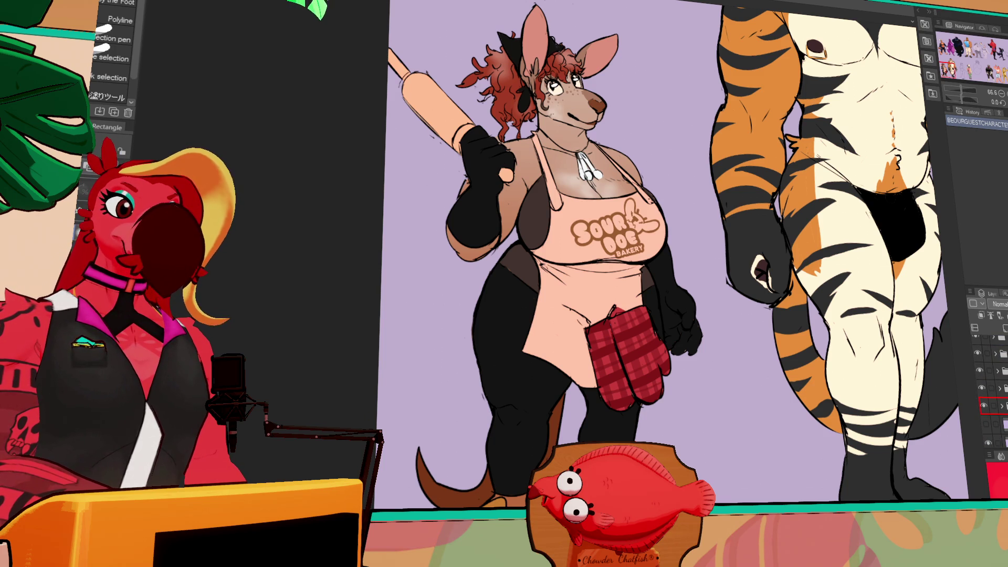
pyautogui.moveTo(995, 405); pyautogui.dragTo(994, 367)
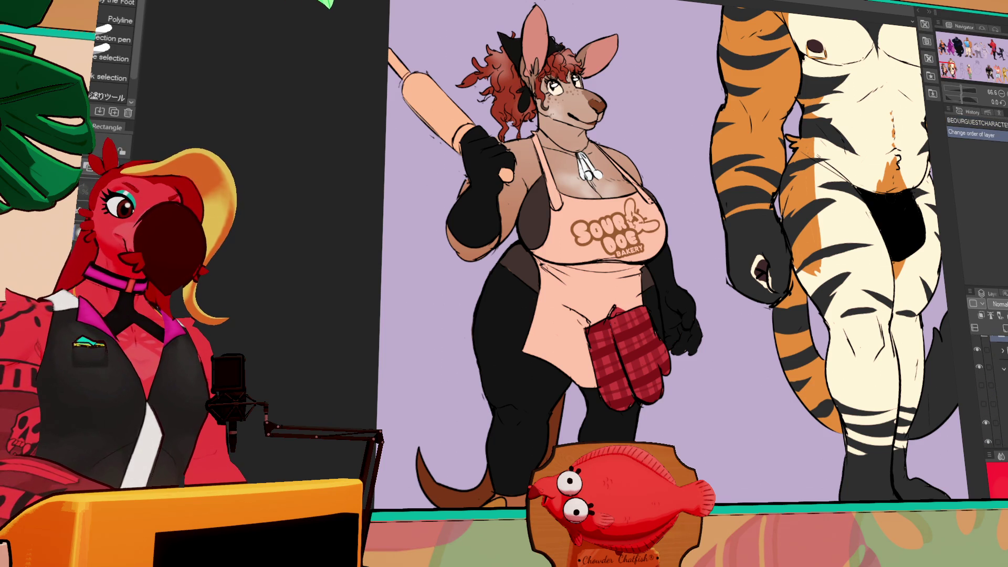
pyautogui.click(979, 356)
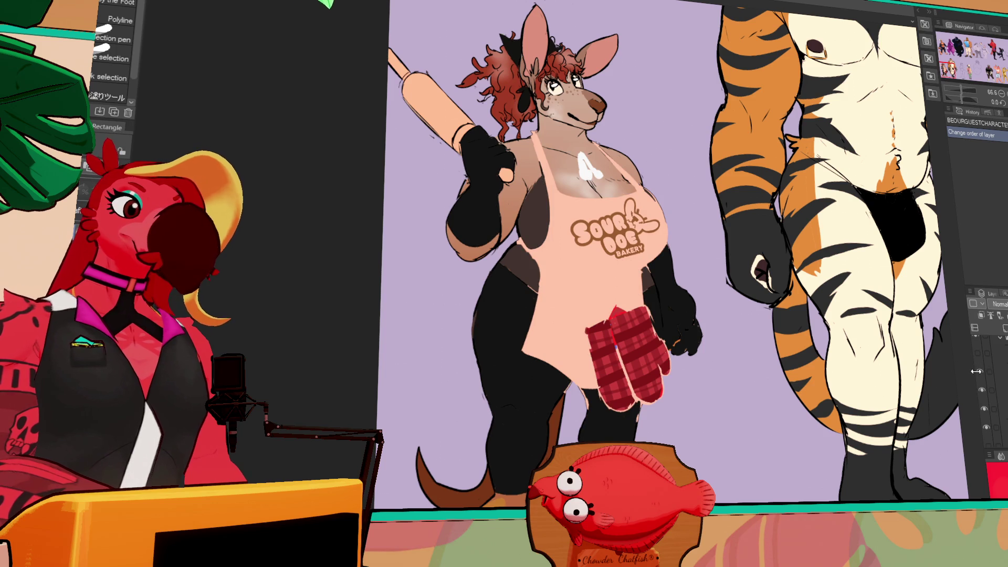
# - Hide the kangaroo's apron layer to reveal her black bikini
pyautogui.click(979, 370)
pyautogui.moveTo(853, 325)
pyautogui.mouseDown()
pyautogui.moveTo(873, 330)
pyautogui.moveTo(805, 328)
pyautogui.mouseUp()
pyautogui.scroll(-3, 864, 326)
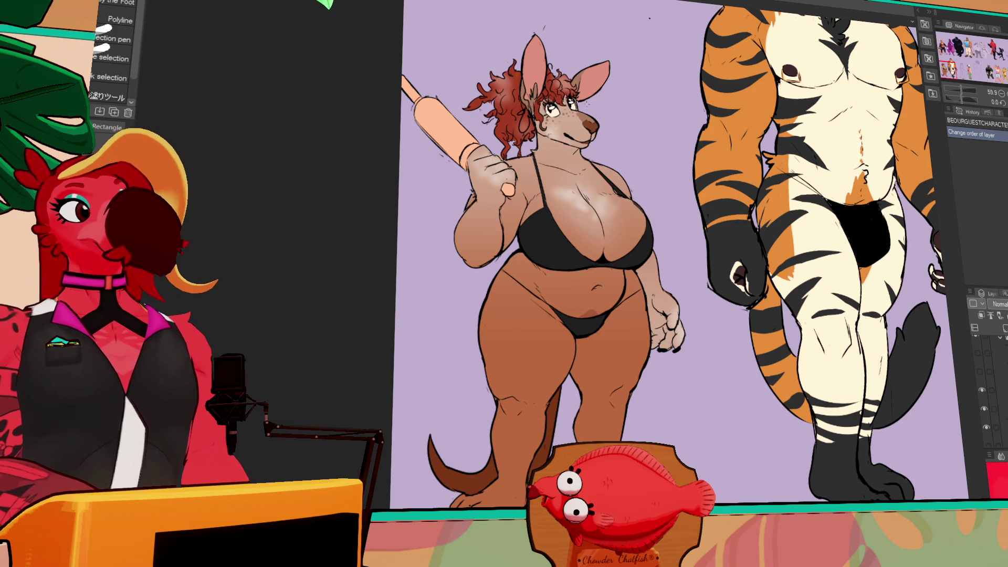
pyautogui.scroll(5, 550, 194)
# - Select the pen tools and zoom in and out around the kangaroo
pyautogui.press('p')
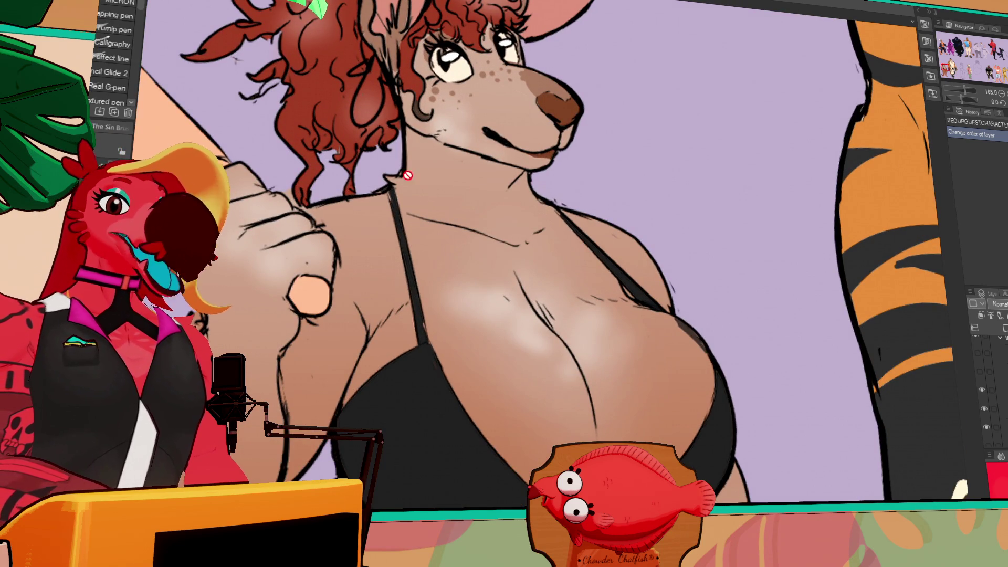
pyautogui.scroll(-10, 437, 326)
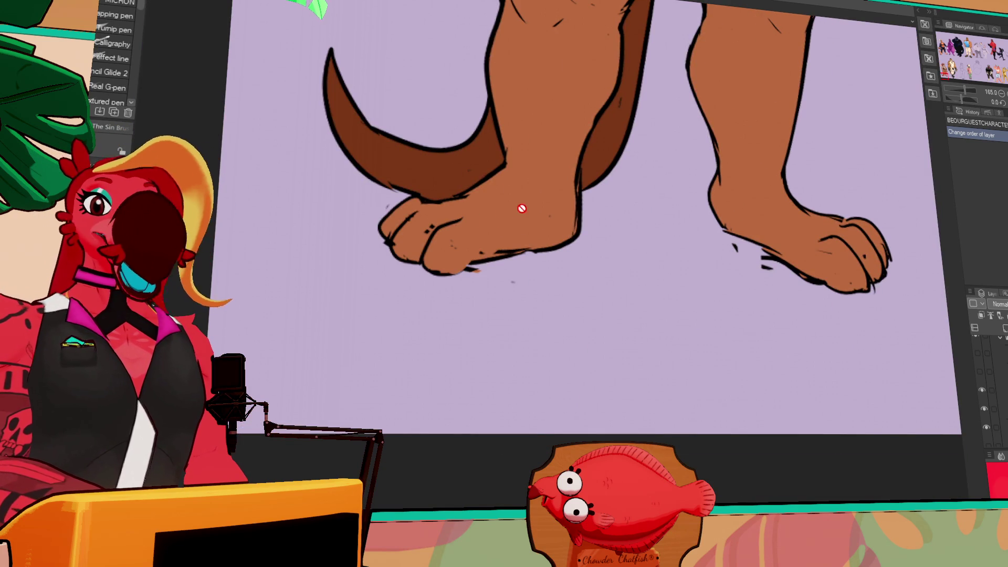
pyautogui.scroll(10, 540, 167)
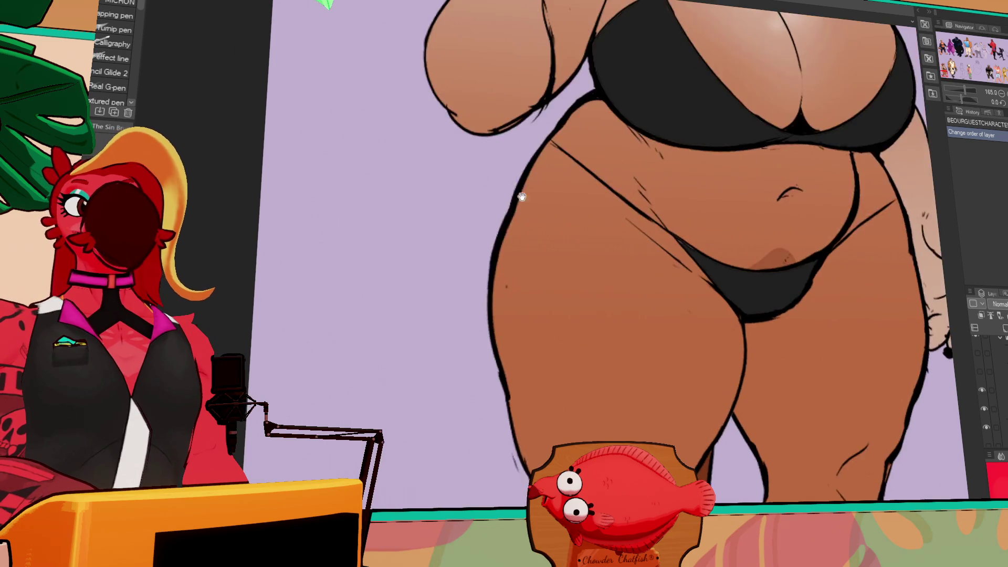
pyautogui.scroll(-3, 530, 231)
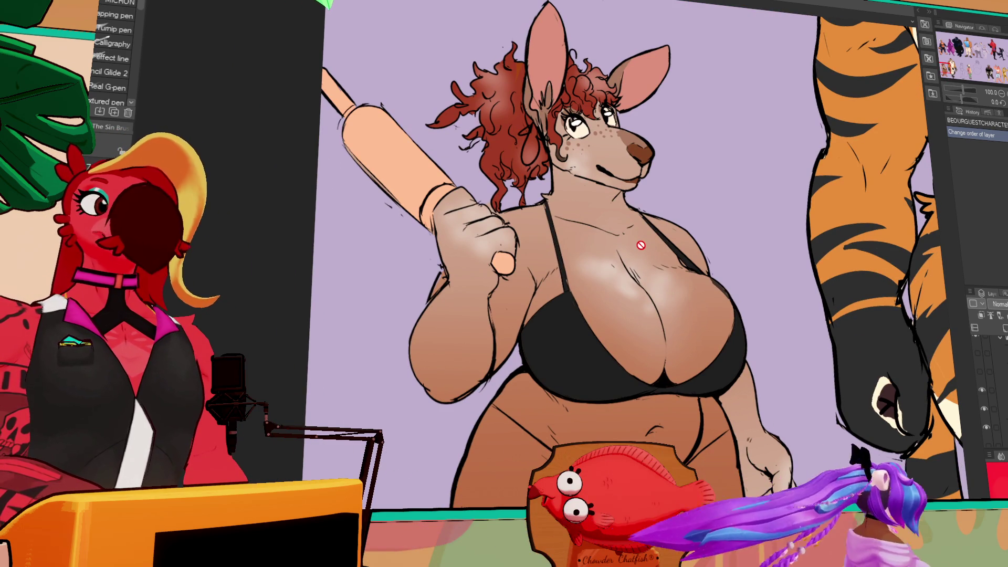
pyautogui.scroll(-1, 637, 245)
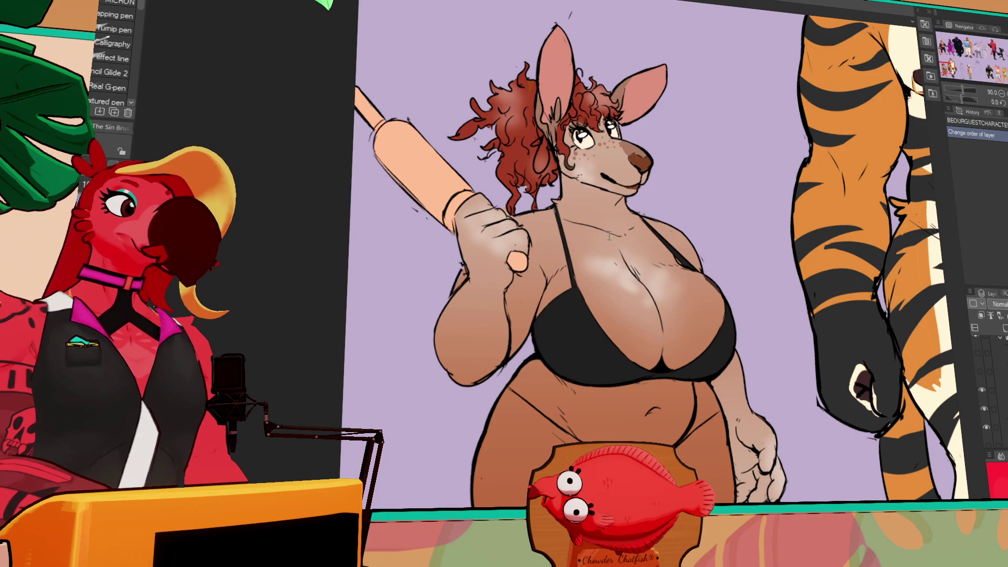
pyautogui.scroll(-3, 526, 124)
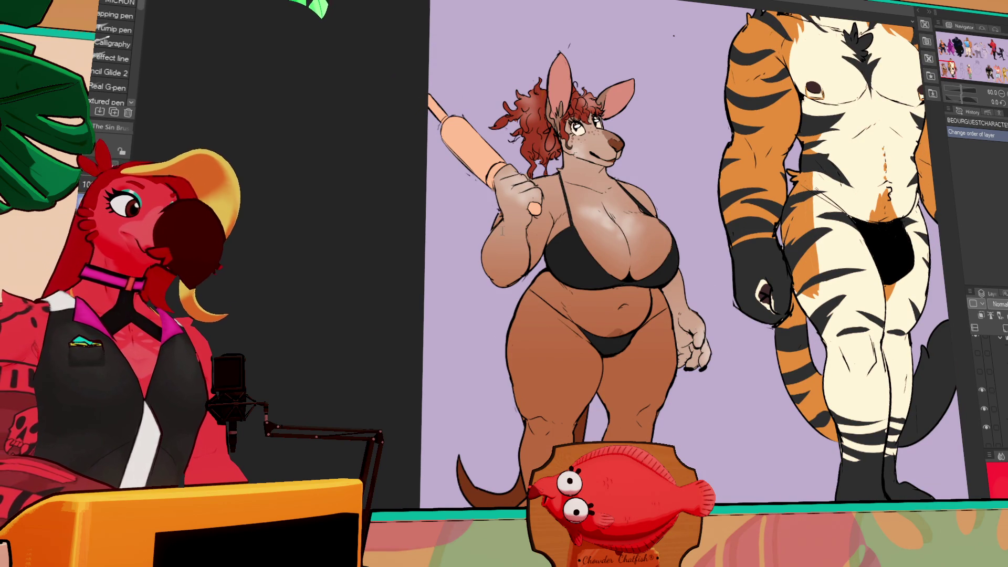
pyautogui.scroll(2, 984, 399)
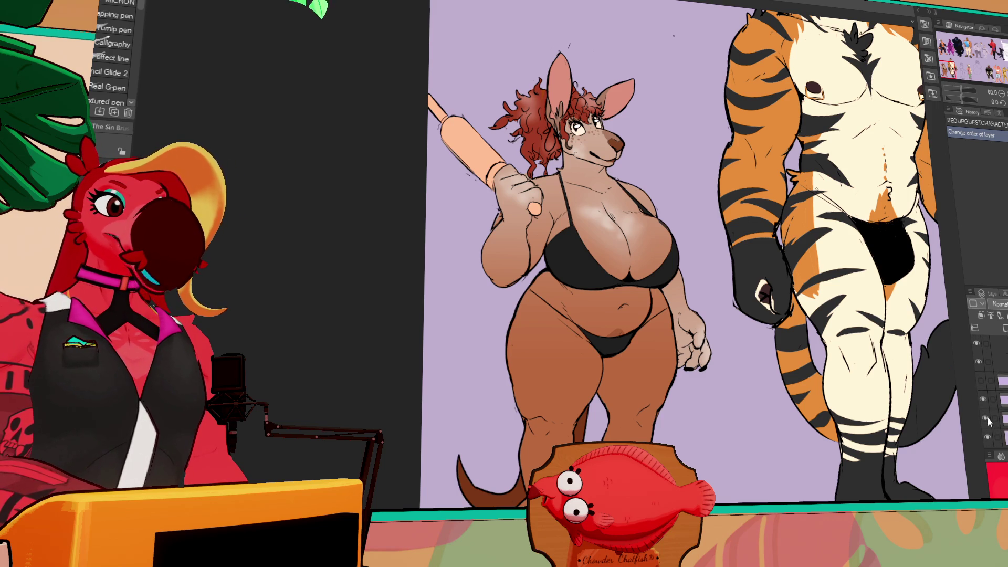
# - Try shifting the kangaroo layer down and left with the Move tool, then undo it
pyautogui.press('k')
pyautogui.moveTo(593, 252); pyautogui.dragTo(428, 525)
pyautogui.hotkey('ctrl', 'z')
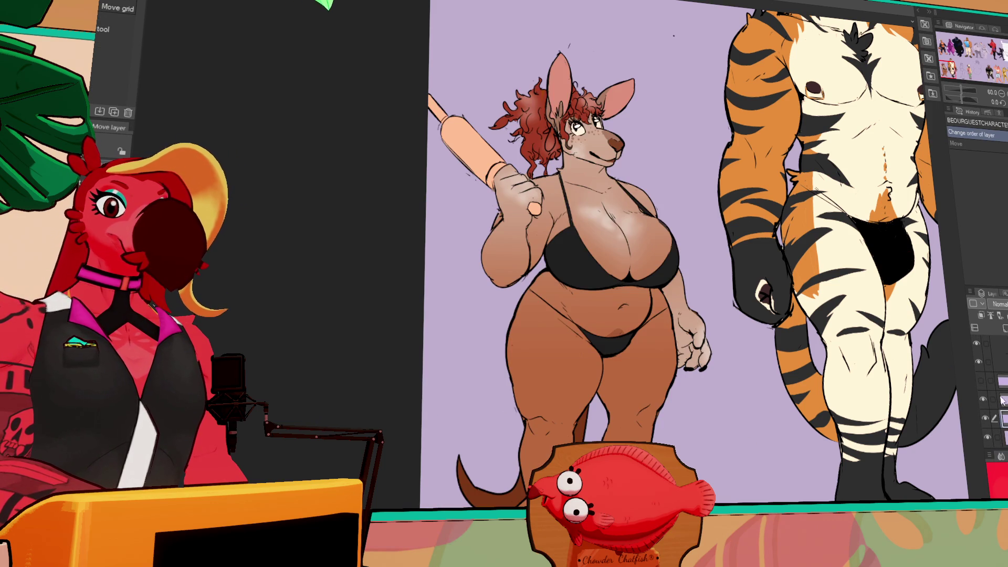
pyautogui.scroll(-3, 656, 413)
pyautogui.hotkey('ctrl', 'z')
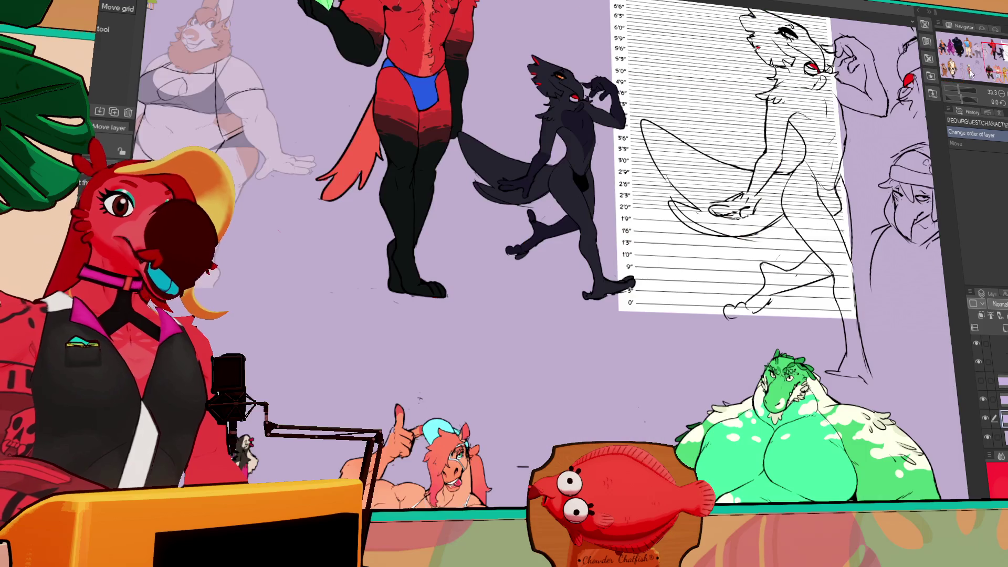
pyautogui.scroll(3, 565, 53)
pyautogui.scroll(2, 565, 54)
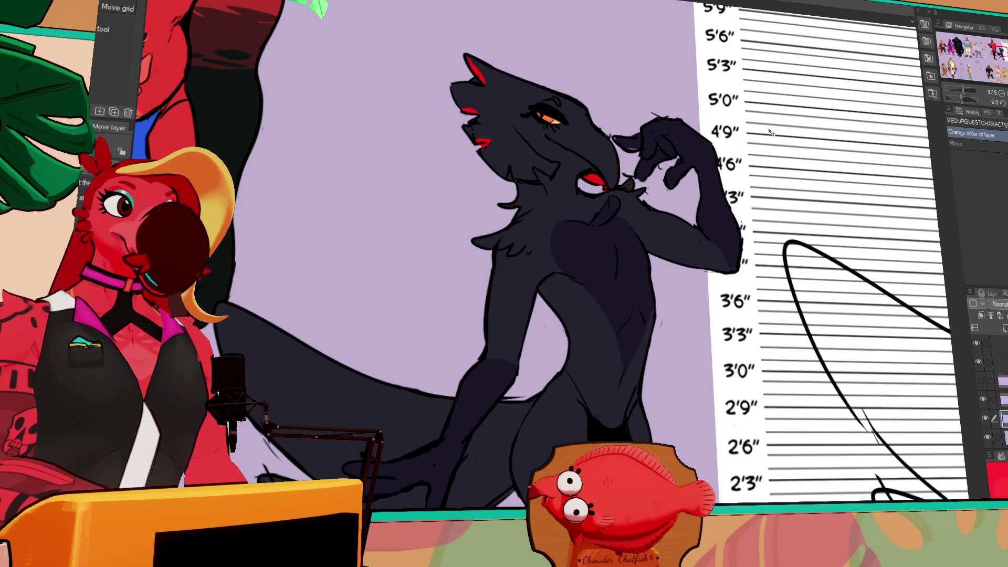
pyautogui.scroll(-8, 769, 131)
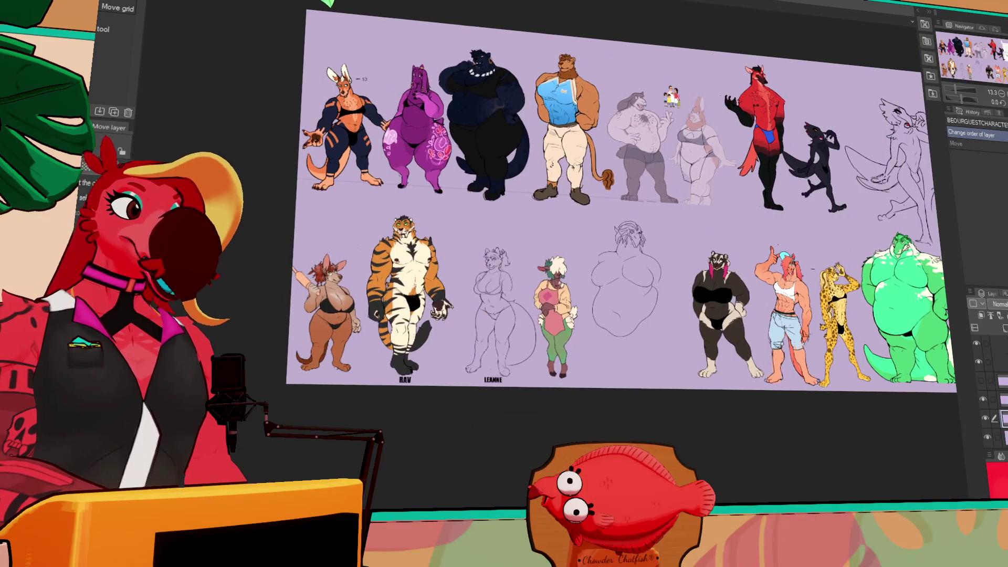
# - Place the height chart layer behind the kangaroo and tiger figures
pyautogui.moveTo(199, 325)
pyautogui.mouseDown()
pyautogui.moveTo(378, 329)
pyautogui.moveTo(375, 362)
pyautogui.moveTo(379, 344)
pyautogui.moveTo(382, 352)
pyautogui.mouseUp()
pyautogui.scroll(5, 338, 329)
pyautogui.scroll(-3, 444, 366)
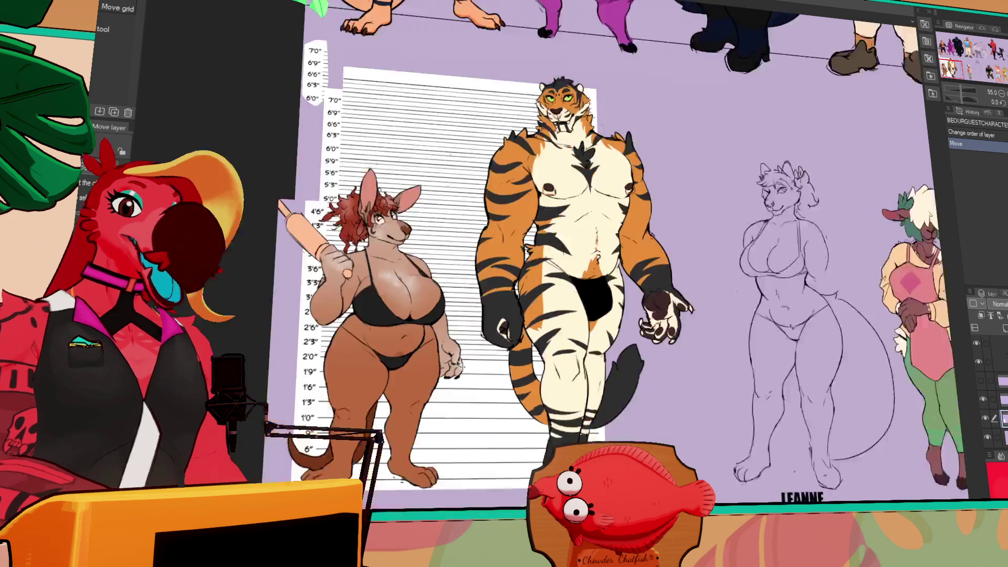
pyautogui.scroll(3, 992, 389)
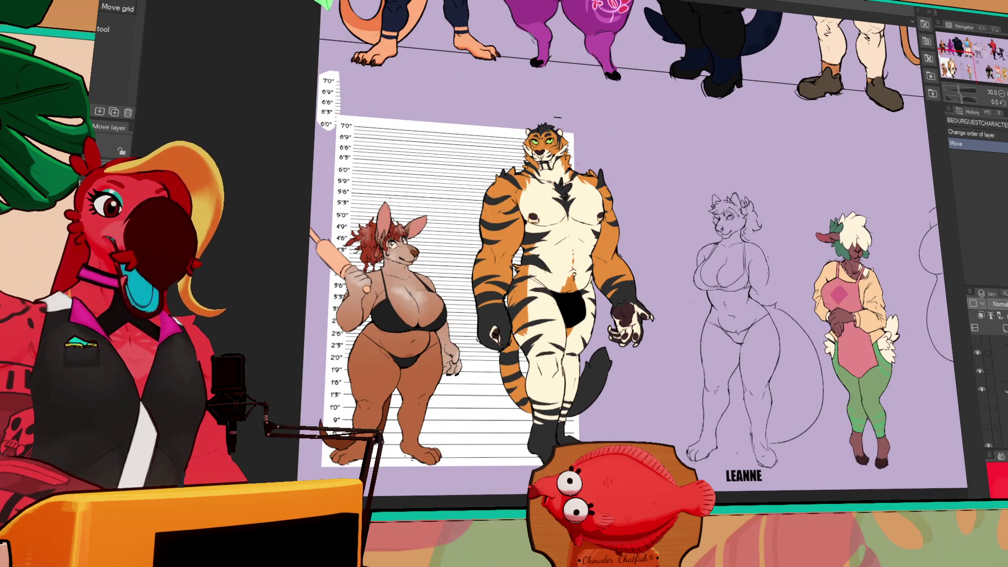
pyautogui.scroll(-1, 992, 378)
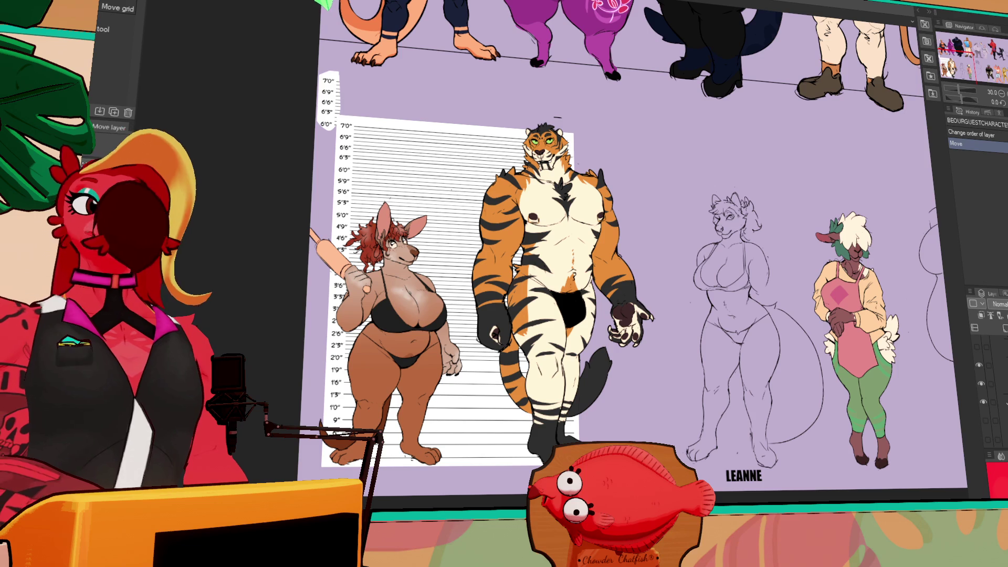
pyautogui.scroll(1, 992, 378)
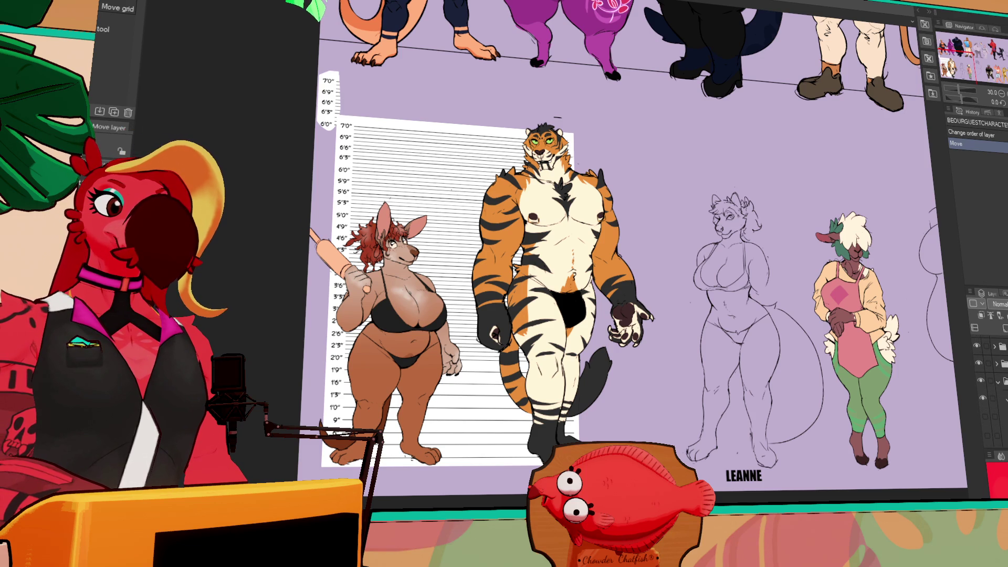
pyautogui.click(999, 382)
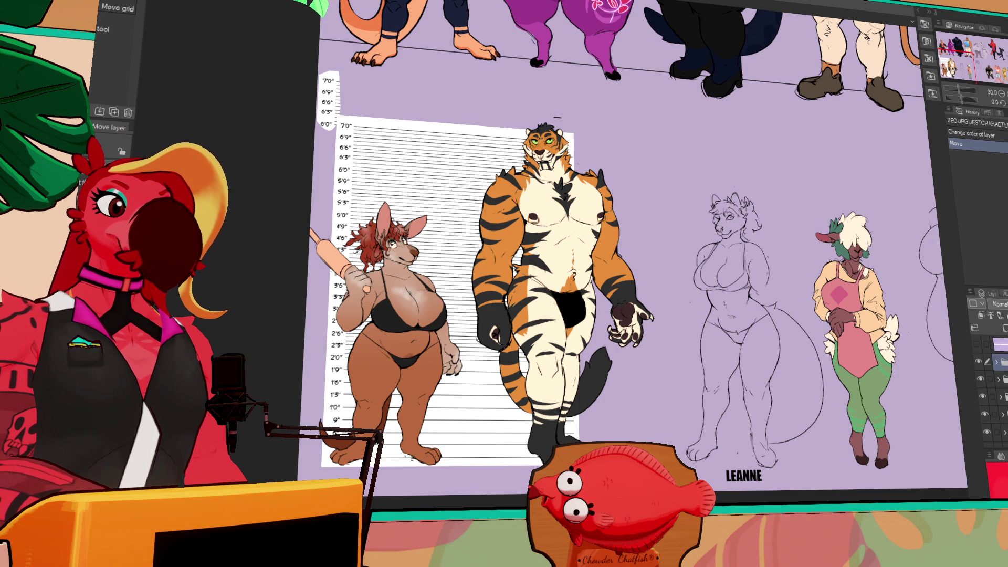
# - Try placing the black creature between the kangaroo and tiger, then undo it
pyautogui.moveTo(818, 158)
pyautogui.mouseDown()
pyautogui.moveTo(624, 399)
pyautogui.moveTo(564, 397)
pyautogui.mouseUp()
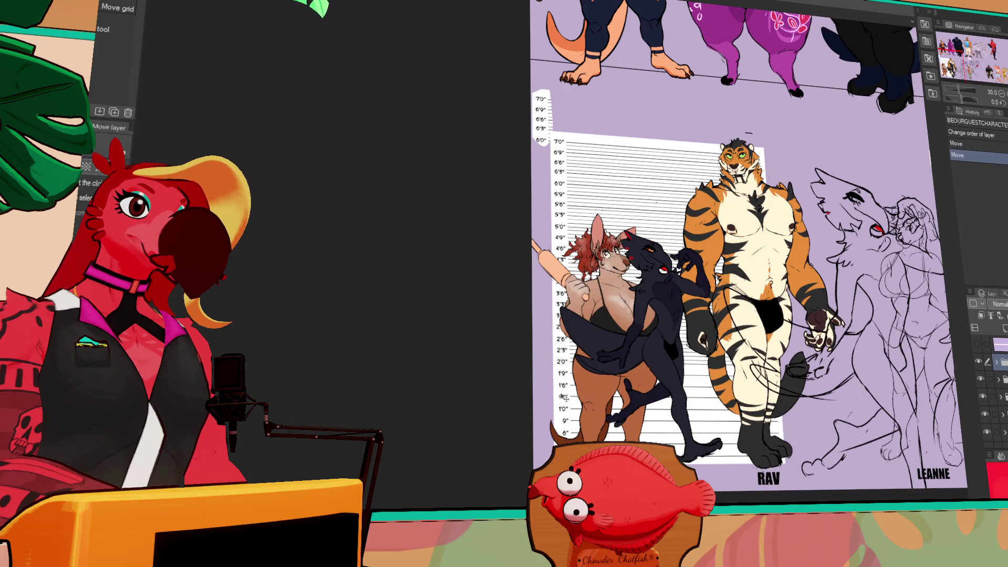
pyautogui.scroll(4, 728, 398)
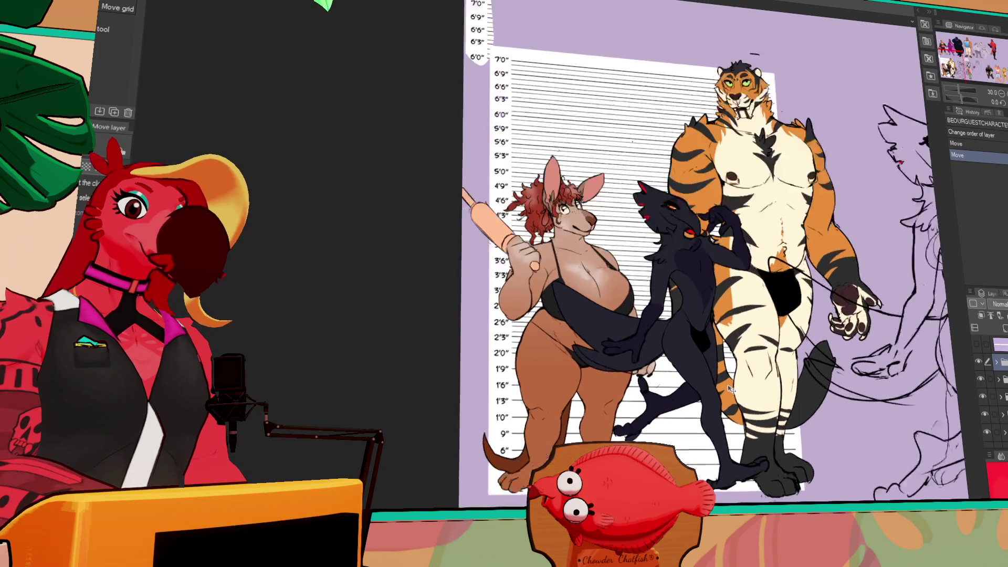
pyautogui.scroll(1, 728, 398)
pyautogui.moveTo(731, 405)
pyautogui.mouseDown()
pyautogui.moveTo(723, 399)
pyautogui.moveTo(744, 400)
pyautogui.mouseUp()
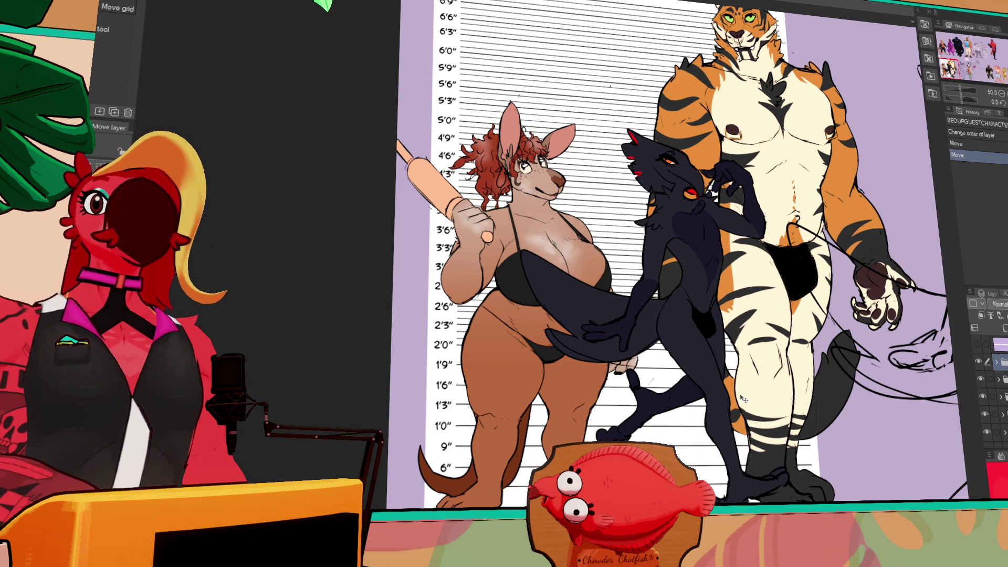
pyautogui.hotkey('ctrl', 'z')
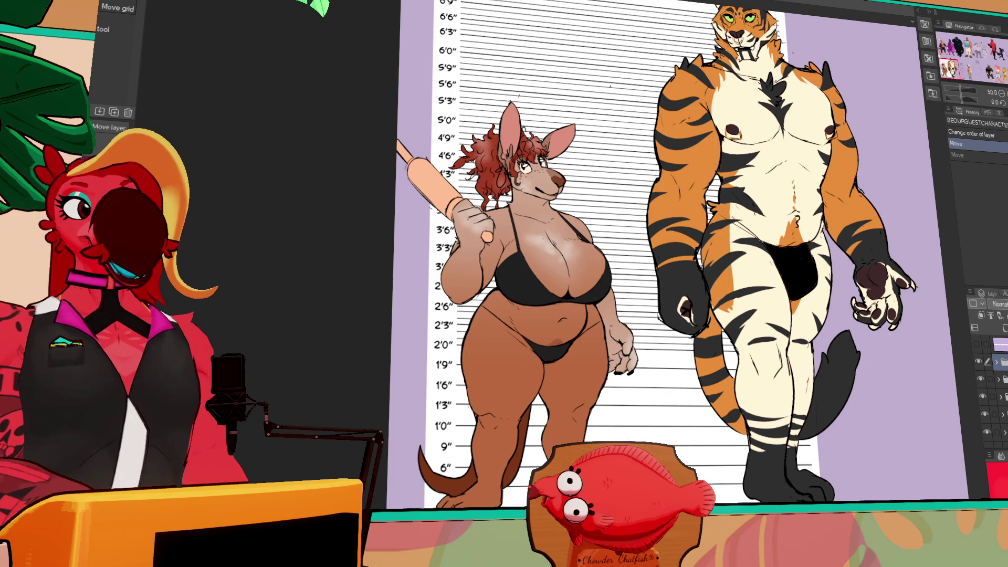
# - Hide the height chart layer so only the kangaroo and tiger remain on lavender
pyautogui.scroll(-1, 992, 399)
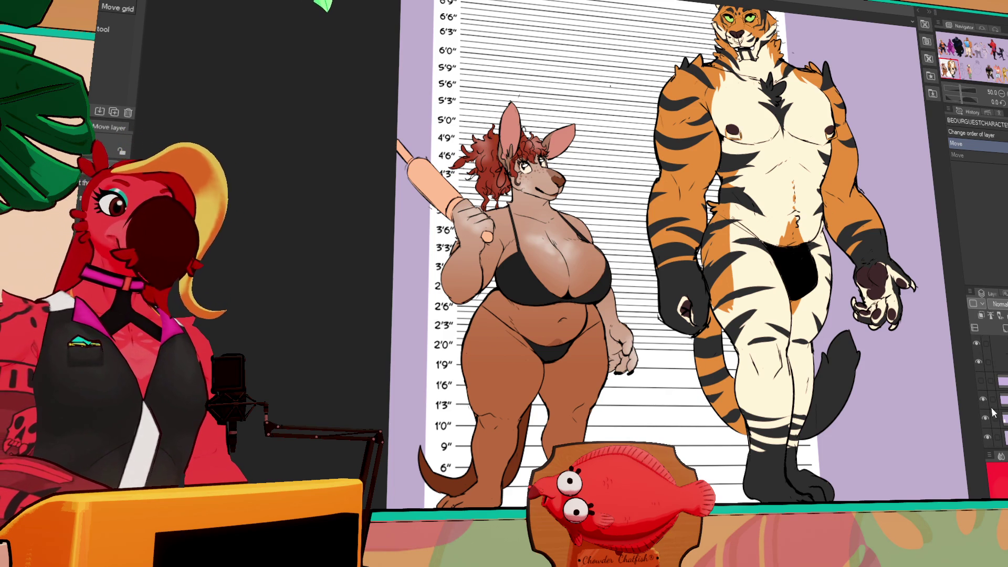
pyautogui.click(985, 424)
pyautogui.scroll(2, 519, 218)
pyautogui.scroll(1, 629, 416)
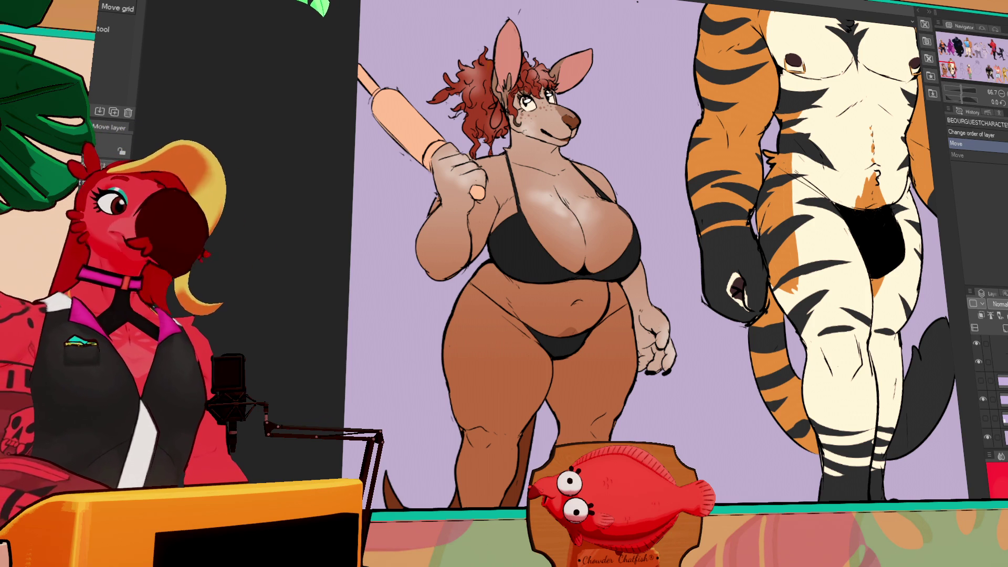
# - In bakerybahnmisprites, show the parrot, possum and big dark bird layers and fade them
pyautogui.hotkey('ctrl', 'Tab')
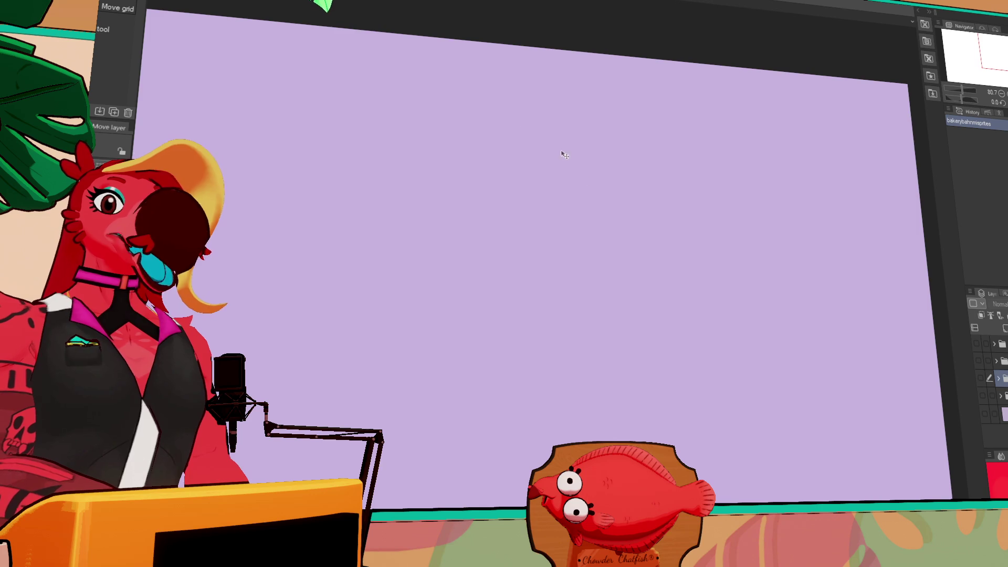
pyautogui.scroll(-3, 644, 152)
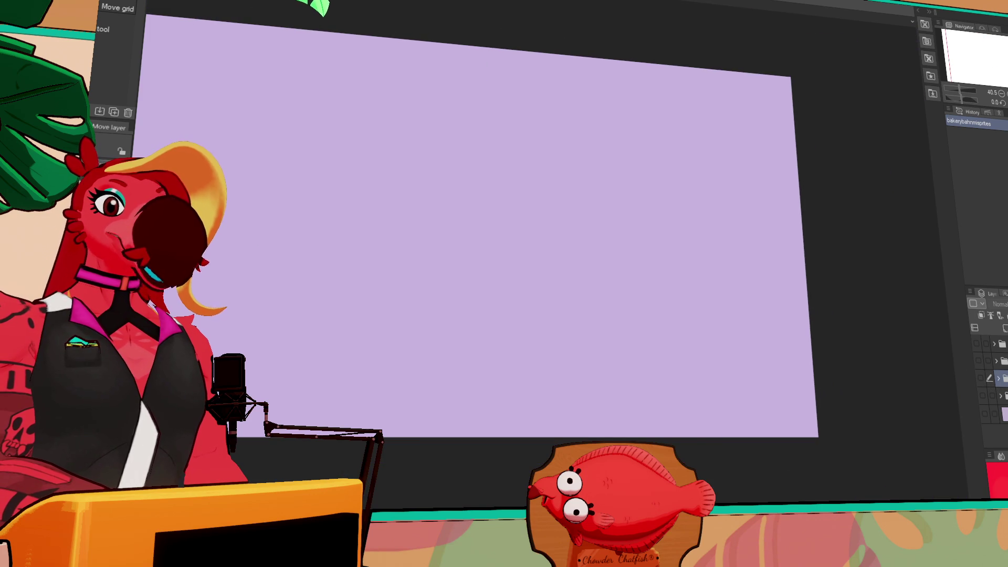
pyautogui.click(977, 341)
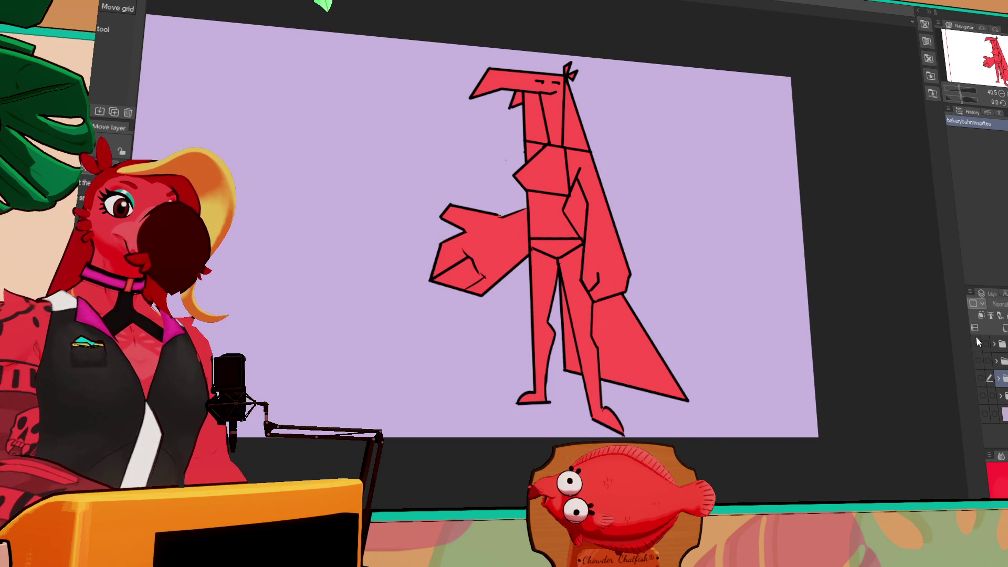
pyautogui.click(977, 342)
pyautogui.click(977, 360)
pyautogui.click(979, 377)
pyautogui.click(981, 394)
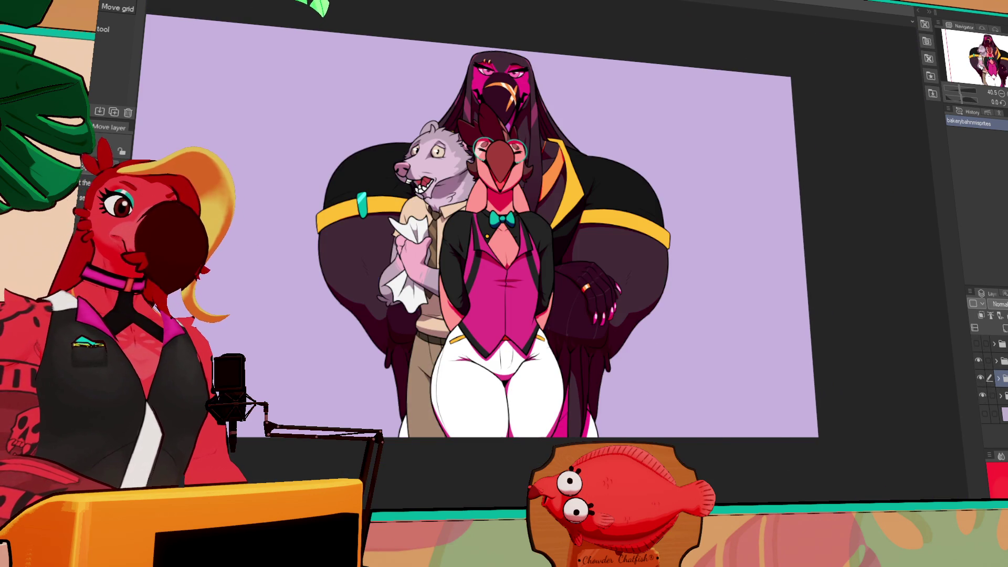
pyautogui.click(994, 360)
pyautogui.click(990, 377)
pyautogui.click(991, 395)
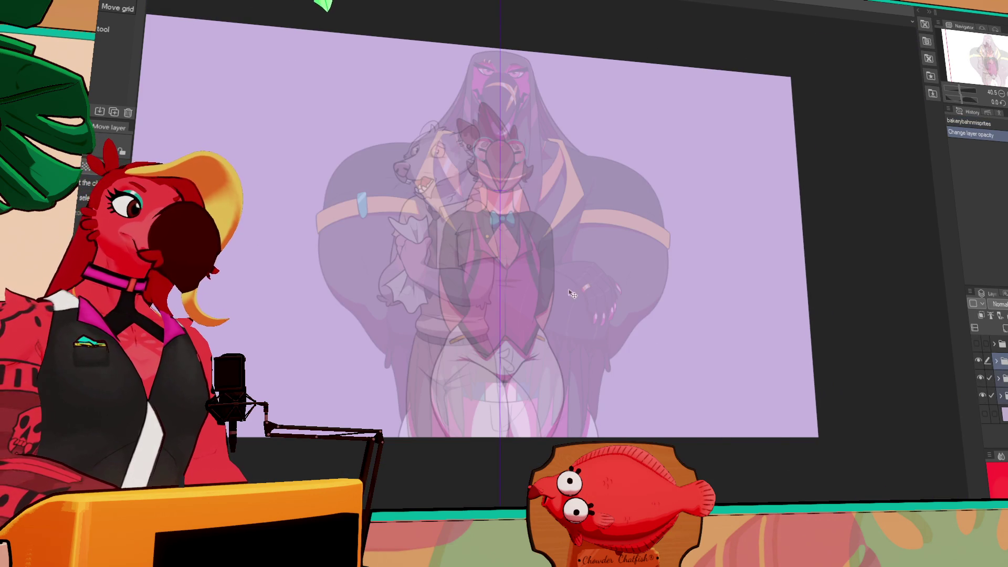
# - Move the dark bird left, possum far right, parrot beside it, and add a new raster layer
pyautogui.click(997, 395)
pyautogui.moveTo(576, 317)
pyautogui.mouseDown()
pyautogui.moveTo(629, 321)
pyautogui.moveTo(412, 321)
pyautogui.mouseUp()
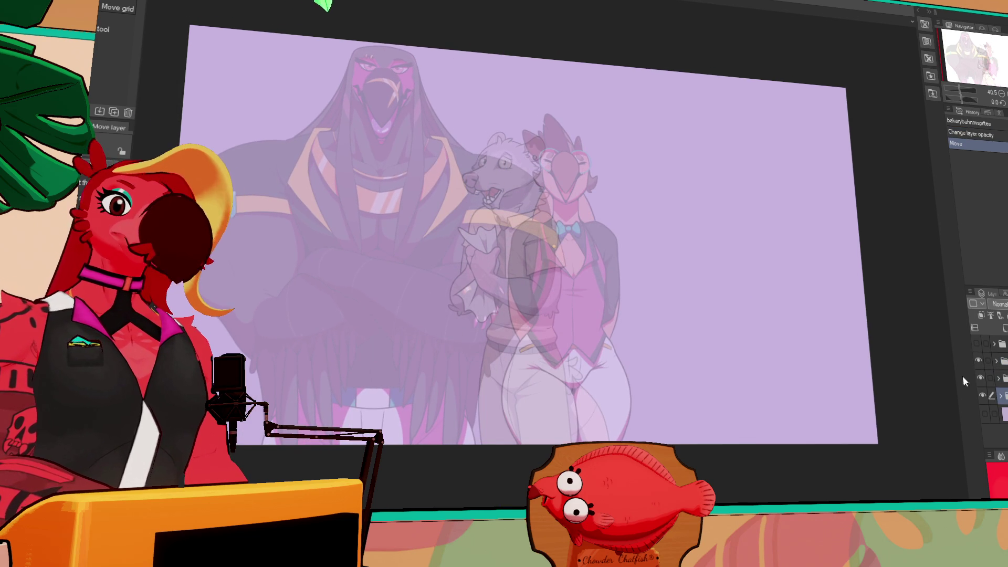
pyautogui.click(995, 377)
pyautogui.moveTo(504, 273); pyautogui.dragTo(750, 273)
pyautogui.click(995, 360)
pyautogui.moveTo(567, 263); pyautogui.dragTo(643, 262)
pyautogui.click(1004, 328)
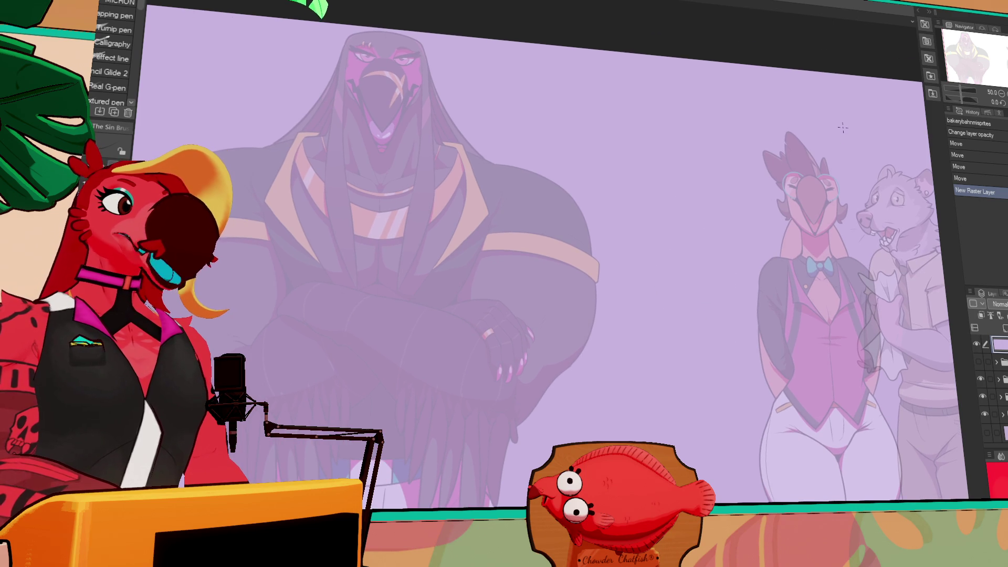
# - Sketch a speech bubble and large arcs on the new layer, then undo them all
pyautogui.moveTo(436, 33)
pyautogui.mouseDown()
pyautogui.moveTo(540, 146)
pyautogui.moveTo(803, 137)
pyautogui.moveTo(808, 69)
pyautogui.mouseUp()
pyautogui.moveTo(409, 140)
pyautogui.mouseDown()
pyautogui.moveTo(315, 367)
pyautogui.moveTo(373, 504)
pyautogui.moveTo(420, 506)
pyautogui.mouseUp()
pyautogui.hotkey('ctrl', 'z')
pyautogui.moveTo(774, 163)
pyautogui.mouseDown()
pyautogui.moveTo(847, 389)
pyautogui.moveTo(806, 501)
pyautogui.mouseUp()
pyautogui.moveTo(333, 441); pyautogui.dragTo(315, 473)
pyautogui.hotkey('ctrl', 'z')
pyautogui.hotkey('ctrl', 'z')
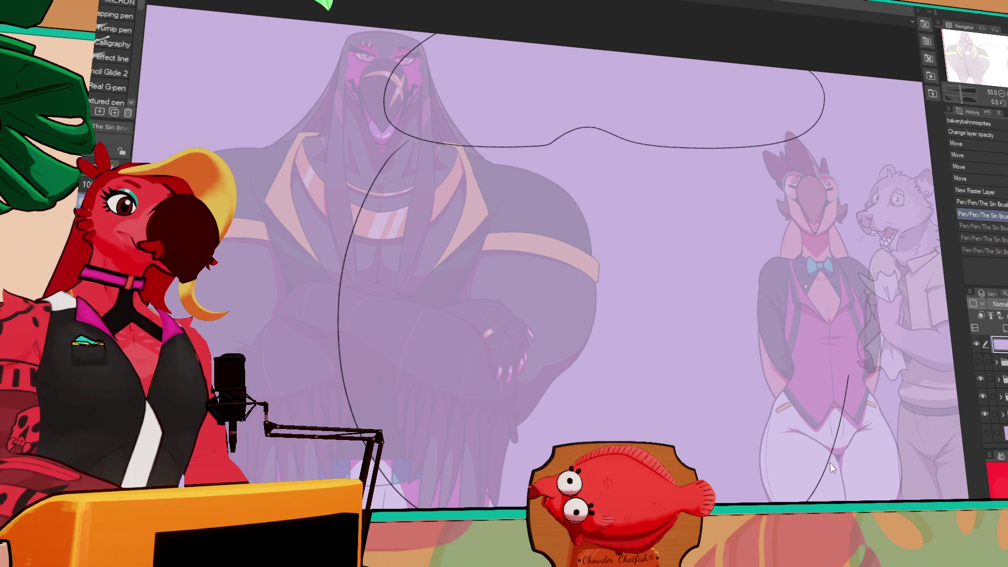
pyautogui.hotkey('ctrl', 'z')
pyautogui.hotkey('ctrl', 'z')
pyautogui.hotkey('ctrl', 'z')
# - Draw short strokes near the bottom centre, keeping only the first curve
pyautogui.moveTo(591, 418)
pyautogui.mouseDown()
pyautogui.moveTo(628, 382)
pyautogui.moveTo(687, 446)
pyautogui.moveTo(589, 443)
pyautogui.moveTo(622, 440)
pyautogui.mouseUp()
pyautogui.hotkey('ctrl', 'z')
pyautogui.moveTo(669, 412); pyautogui.dragTo(664, 443)
pyautogui.hotkey('ctrl', 'z')
pyautogui.hotkey('ctrl', 'z')
pyautogui.hotkey('ctrl', 'z')
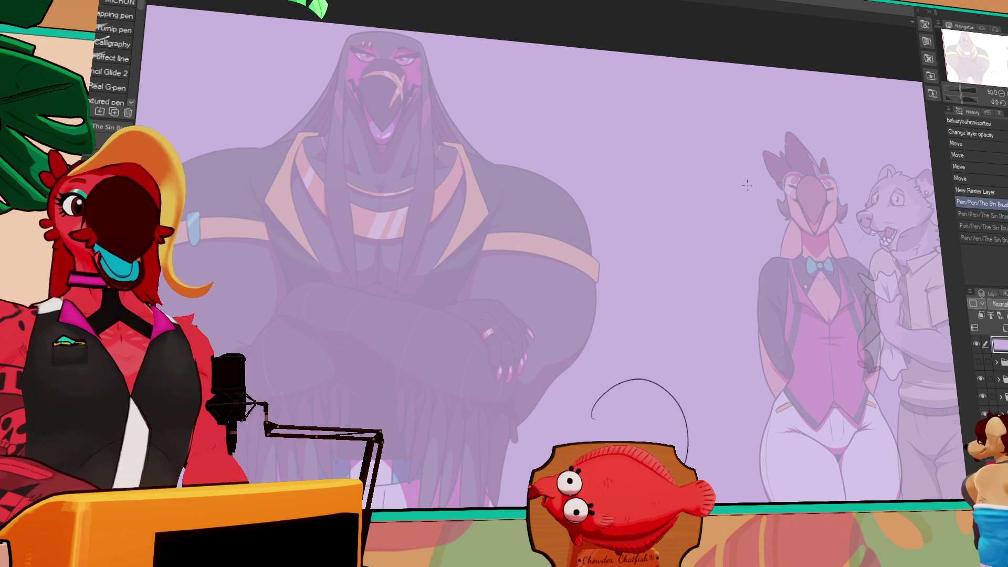
pyautogui.hotkey('ctrl', 'z')
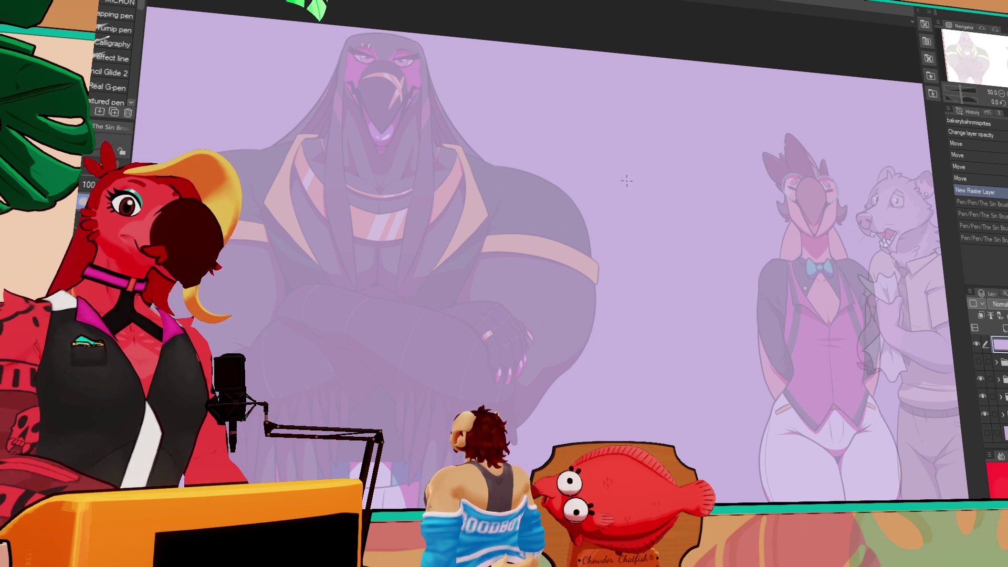
# - Sketch a head oval with The Sin Brush and shift it into empty space beside the raven
pyautogui.moveTo(630, 182); pyautogui.dragTo(577, 240)
pyautogui.hotkey('ctrl', 'z')
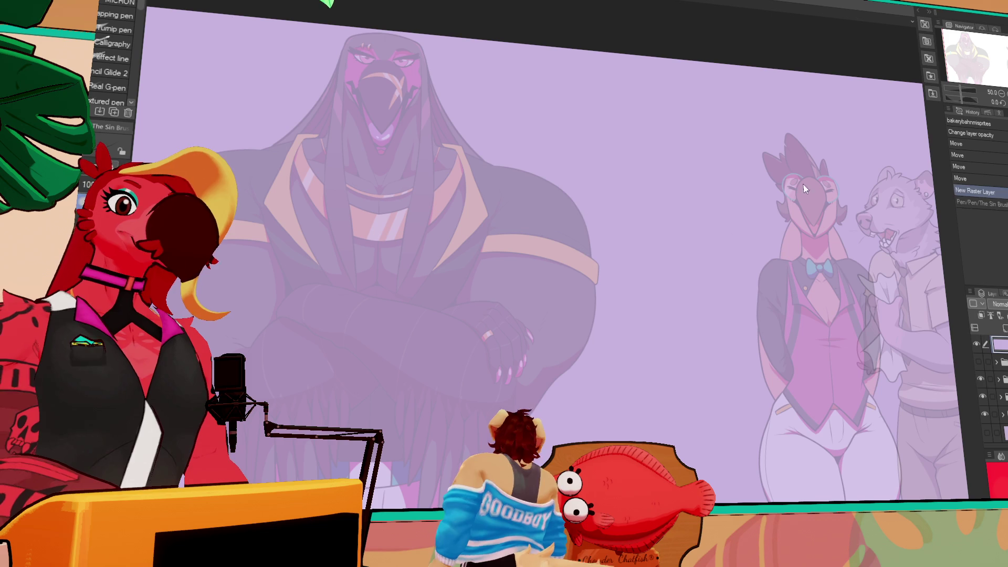
pyautogui.moveTo(808, 169); pyautogui.dragTo(787, 210)
pyautogui.moveTo(811, 169)
pyautogui.mouseDown()
pyautogui.moveTo(837, 210)
pyautogui.moveTo(824, 224)
pyautogui.moveTo(836, 207)
pyautogui.mouseUp()
pyautogui.moveTo(809, 171)
pyautogui.mouseDown()
pyautogui.moveTo(786, 190)
pyautogui.moveTo(822, 245)
pyautogui.moveTo(504, 175)
pyautogui.moveTo(406, 97)
pyautogui.mouseUp()
pyautogui.press('k')
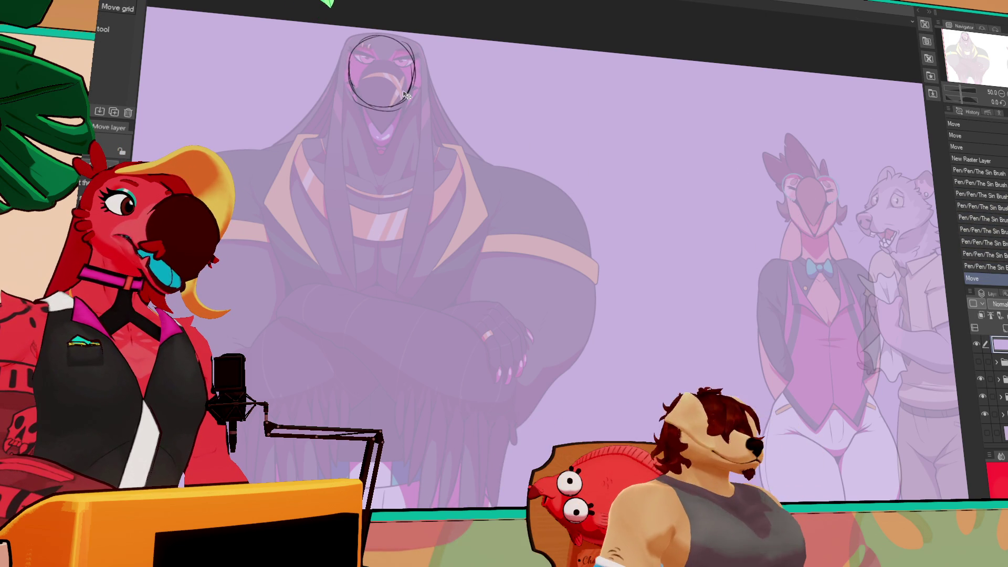
pyautogui.hotkey('ctrl', 'z')
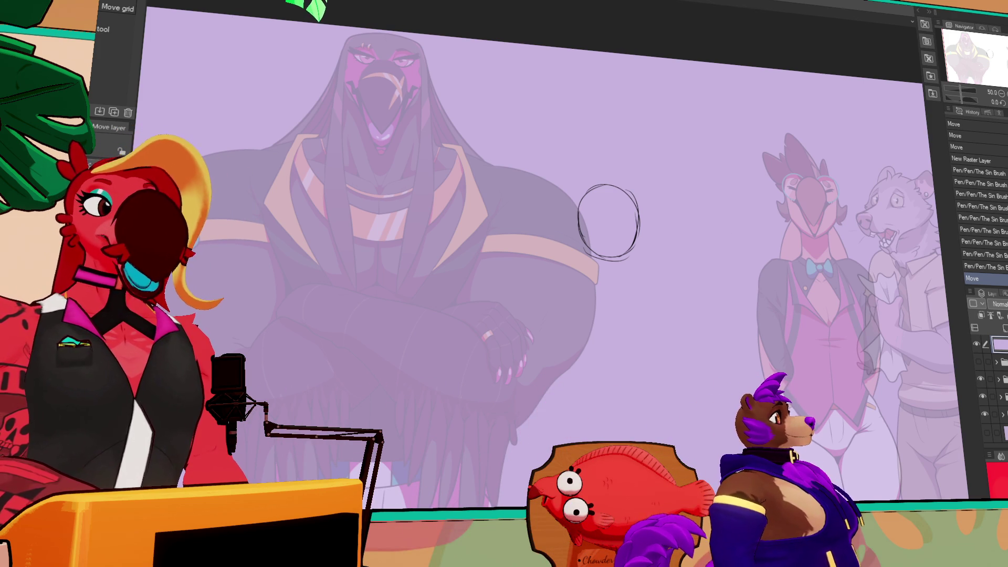
# - Redraw the bottom of the head circle and add a short neck stroke below it
pyautogui.press('p')
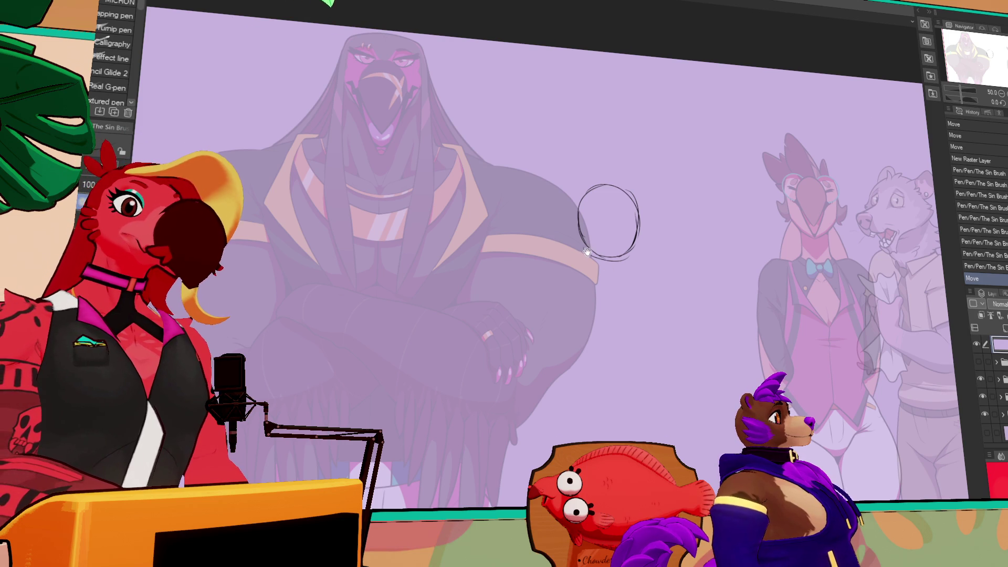
pyautogui.moveTo(601, 254); pyautogui.dragTo(622, 271)
pyautogui.moveTo(603, 257); pyautogui.dragTo(624, 265)
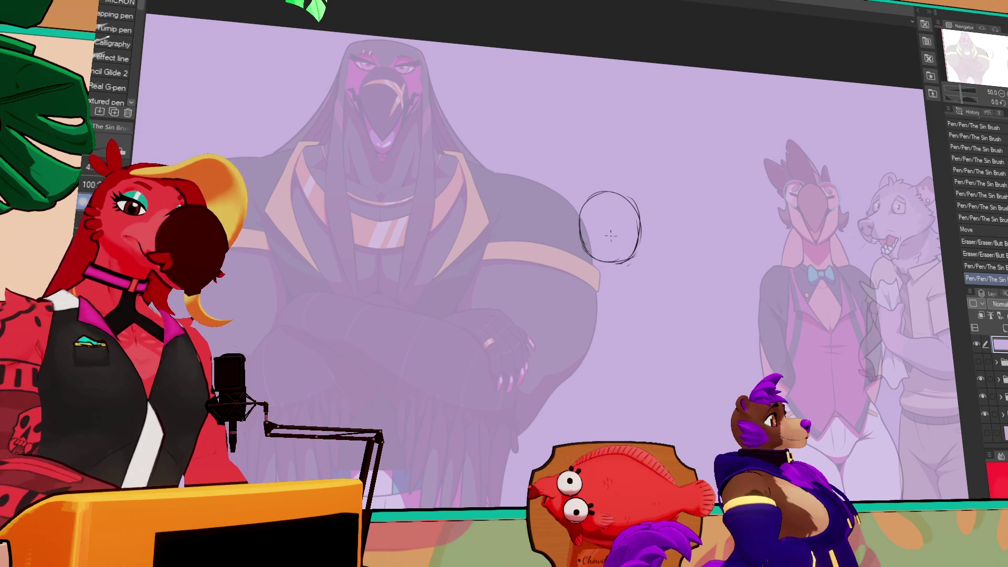
pyautogui.scroll(-2, 603, 226)
pyautogui.moveTo(589, 221); pyautogui.dragTo(590, 252)
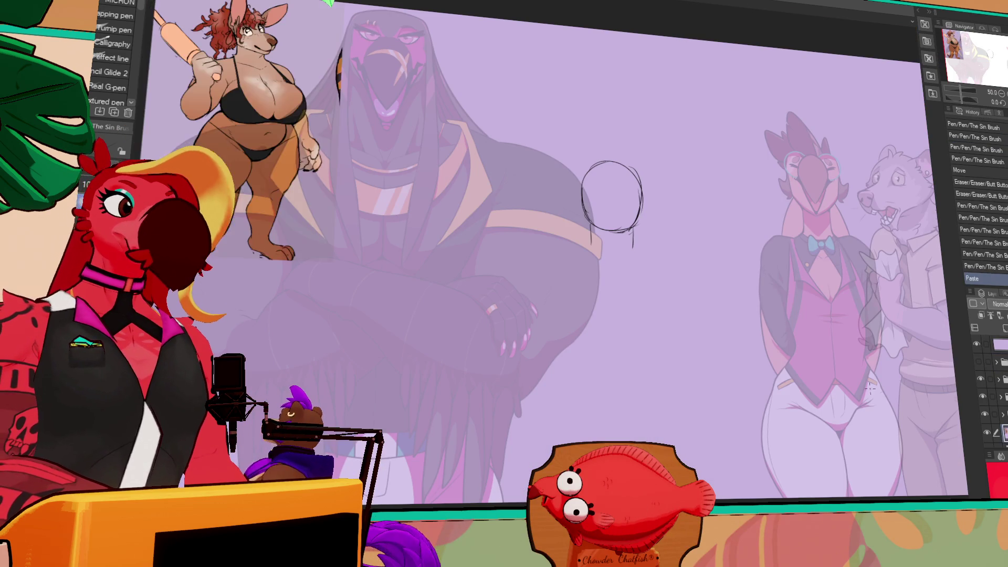
# - Paste the kangaroo reference image and move it to the canvas's upper left
pyautogui.press('k')
pyautogui.hotkey('ctrl', 'v')
pyautogui.moveTo(541, 404)
pyautogui.mouseDown()
pyautogui.moveTo(734, 404)
pyautogui.moveTo(462, 404)
pyautogui.mouseUp()
pyautogui.moveTo(737, 404)
pyautogui.mouseDown()
pyautogui.moveTo(567, 336)
pyautogui.moveTo(530, 285)
pyautogui.mouseUp()
# - Erase the stray orange stripe and redraw the short neck lines under the head circle
pyautogui.press('e')
pyautogui.moveTo(349, 58); pyautogui.dragTo(351, 118)
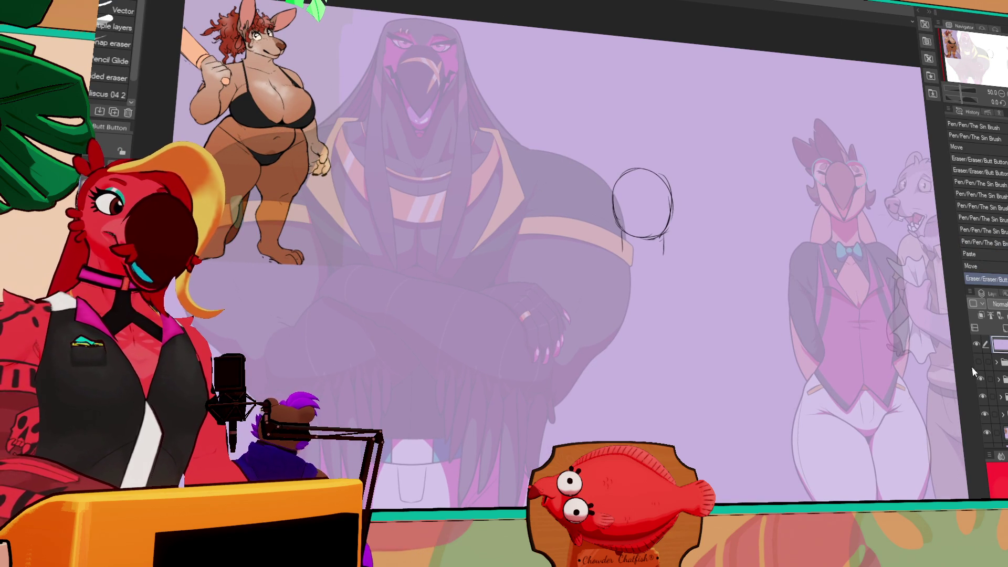
pyautogui.press('p')
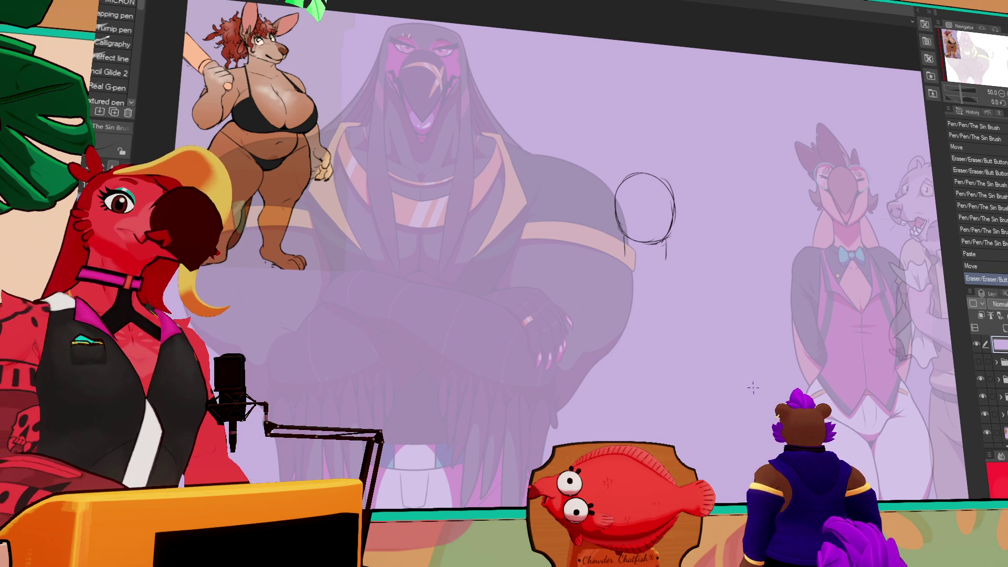
pyautogui.moveTo(624, 233)
pyautogui.mouseDown()
pyautogui.moveTo(627, 260)
pyautogui.moveTo(666, 260)
pyautogui.mouseUp()
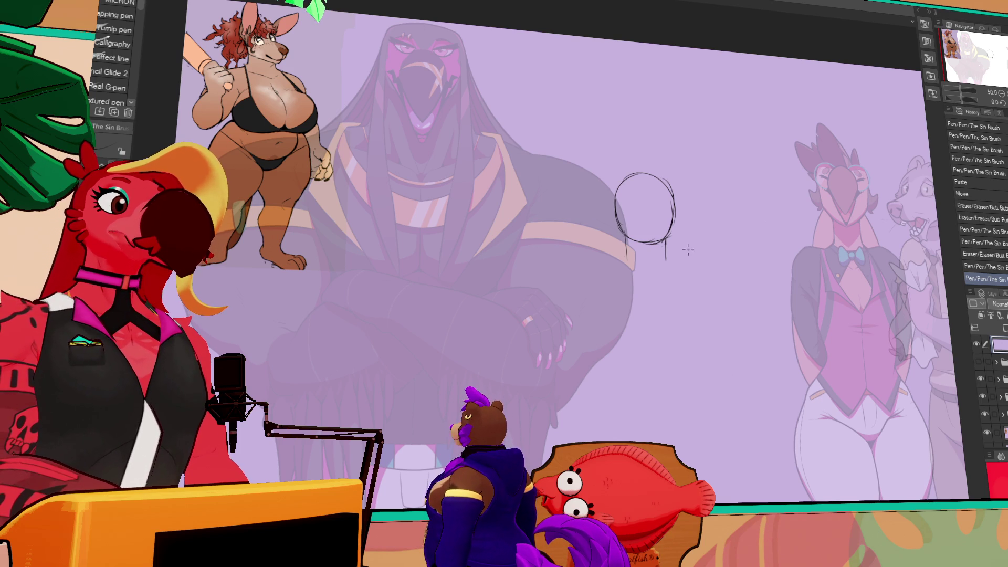
# - Erase and redraw the stroke beside the head circle, undoing the last pen stroke
pyautogui.press('e')
pyautogui.moveTo(666, 243); pyautogui.dragTo(669, 267)
pyautogui.press('p')
pyautogui.press('e')
pyautogui.moveTo(621, 242); pyautogui.dragTo(626, 260)
pyautogui.press('p')
pyautogui.press('e')
pyautogui.press('p')
pyautogui.press('e')
pyautogui.press('p')
pyautogui.hotkey('ctrl', 'z')
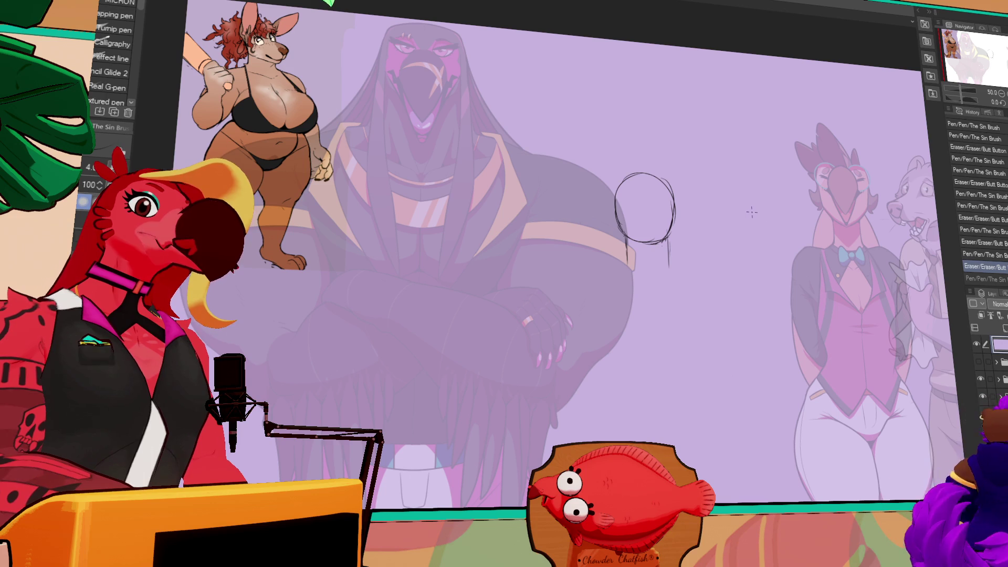
# - Zoom to 100% on the kangaroo and fill its inner ear dark with FILMORE
pyautogui.moveTo(752, 212)
pyautogui.mouseDown()
pyautogui.moveTo(817, 249)
pyautogui.moveTo(859, 303)
pyautogui.mouseUp()
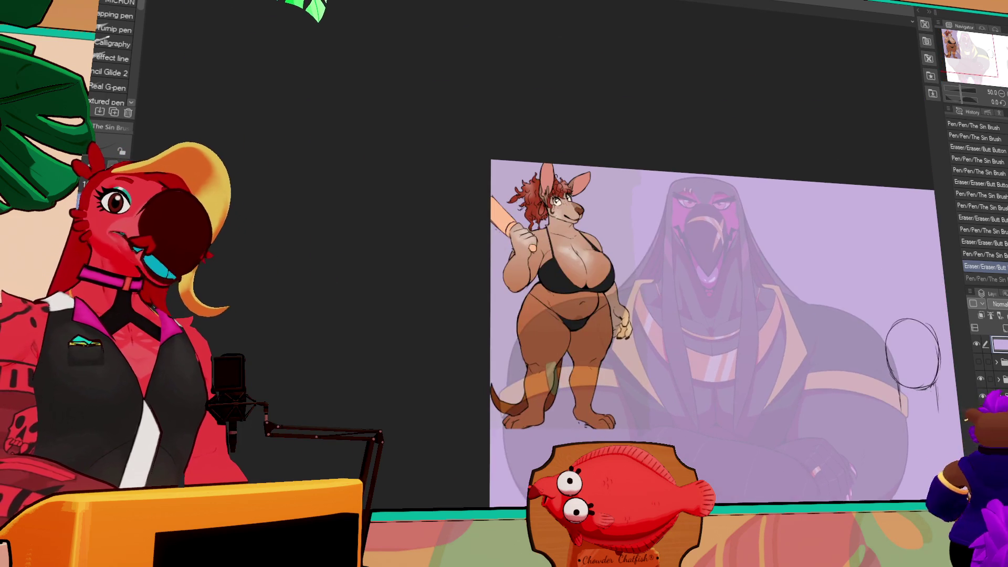
pyautogui.hotkey('ctrl', 'alt', '0')
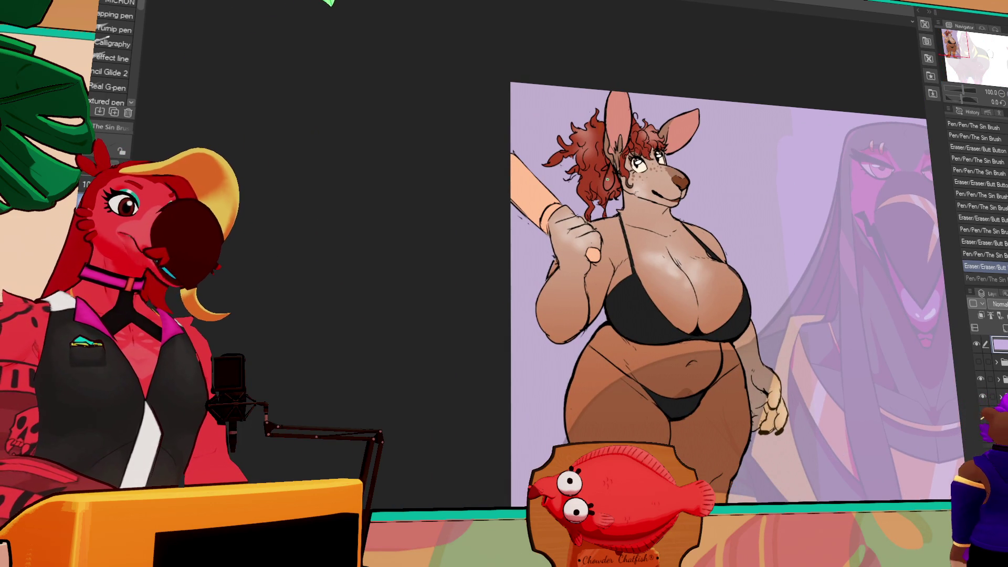
pyautogui.press('g')
pyautogui.click(609, 182)
pyautogui.click(615, 166)
pyautogui.press('p')
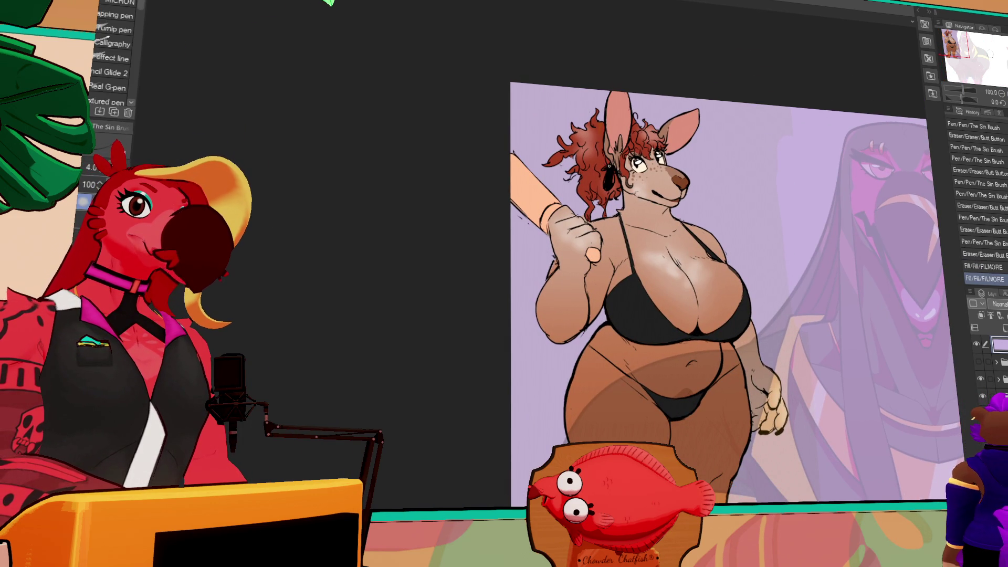
pyautogui.moveTo(611, 168); pyautogui.dragTo(616, 181)
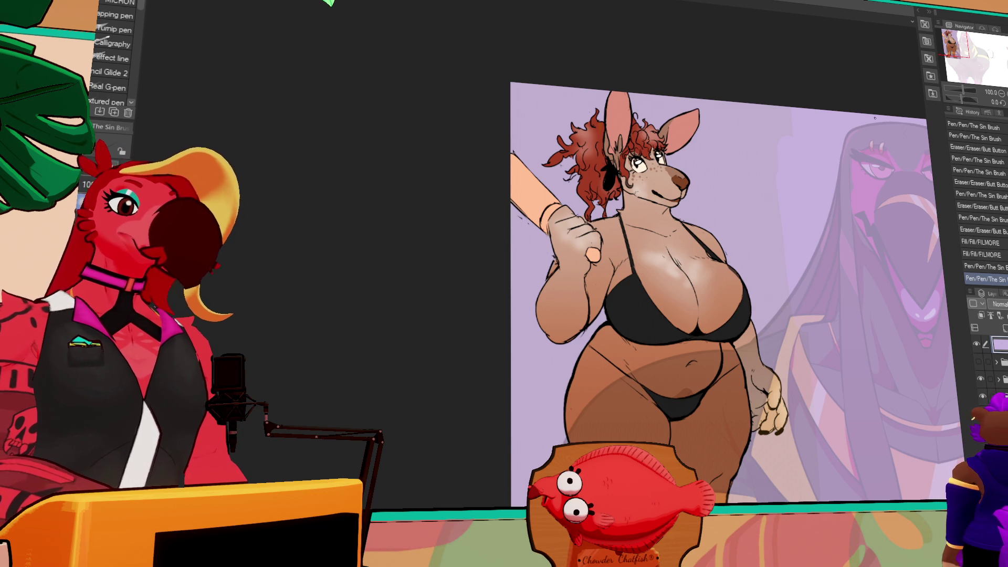
# - Return to the head sketch and add neck and shoulder strokes around the circle
pyautogui.moveTo(1007, 324)
pyautogui.mouseDown()
pyautogui.moveTo(870, 318)
pyautogui.moveTo(805, 258)
pyautogui.mouseUp()
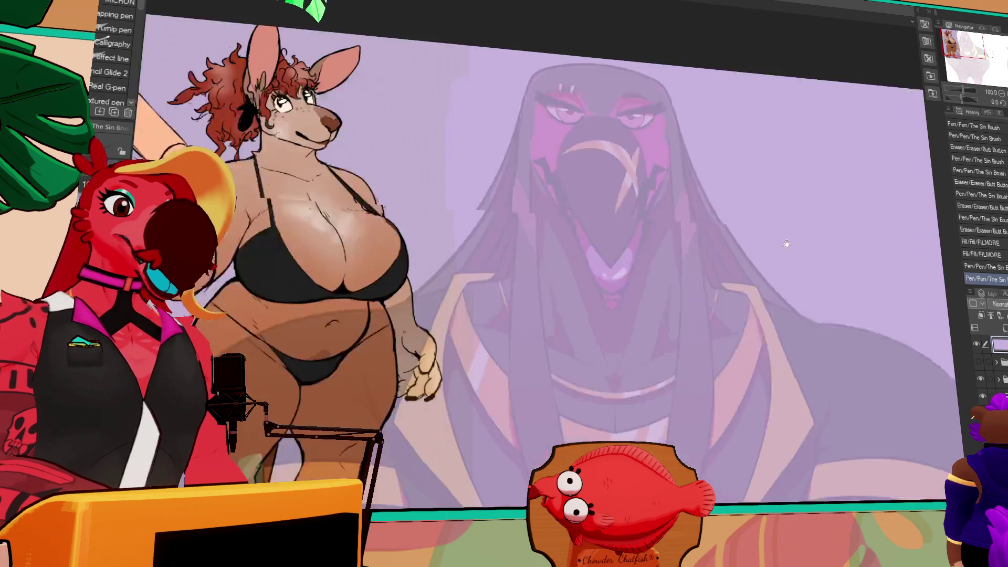
pyautogui.scroll(-3, 805, 258)
pyautogui.moveTo(749, 369)
pyautogui.mouseDown()
pyautogui.moveTo(638, 324)
pyautogui.moveTo(603, 295)
pyautogui.moveTo(588, 308)
pyautogui.mouseUp()
pyautogui.moveTo(648, 274); pyautogui.dragTo(689, 313)
# - Sketch both shoulder curves and the left and right sides of the torso
pyautogui.moveTo(608, 291); pyautogui.dragTo(533, 357)
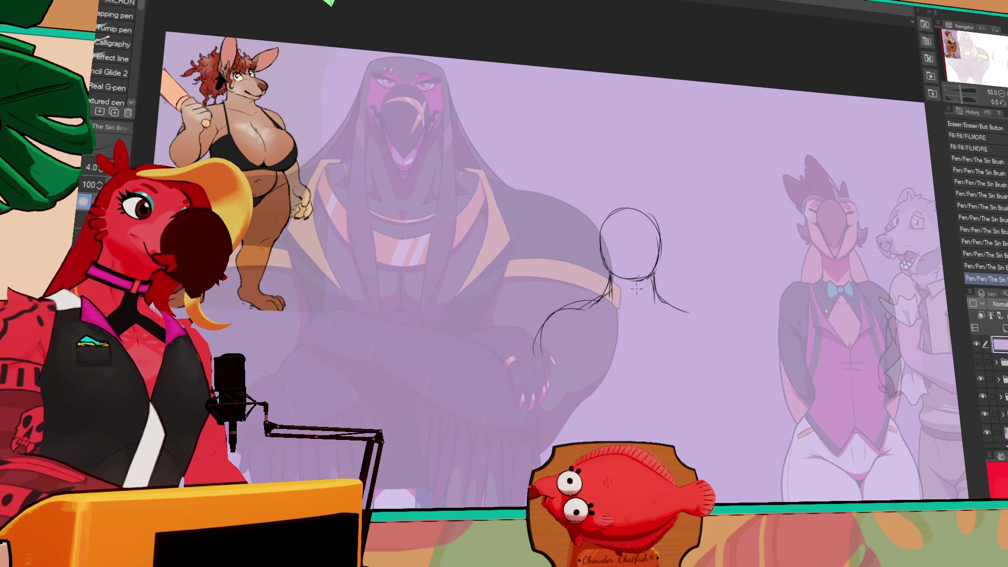
pyautogui.moveTo(656, 299)
pyautogui.mouseDown()
pyautogui.moveTo(677, 303)
pyautogui.moveTo(720, 356)
pyautogui.mouseUp()
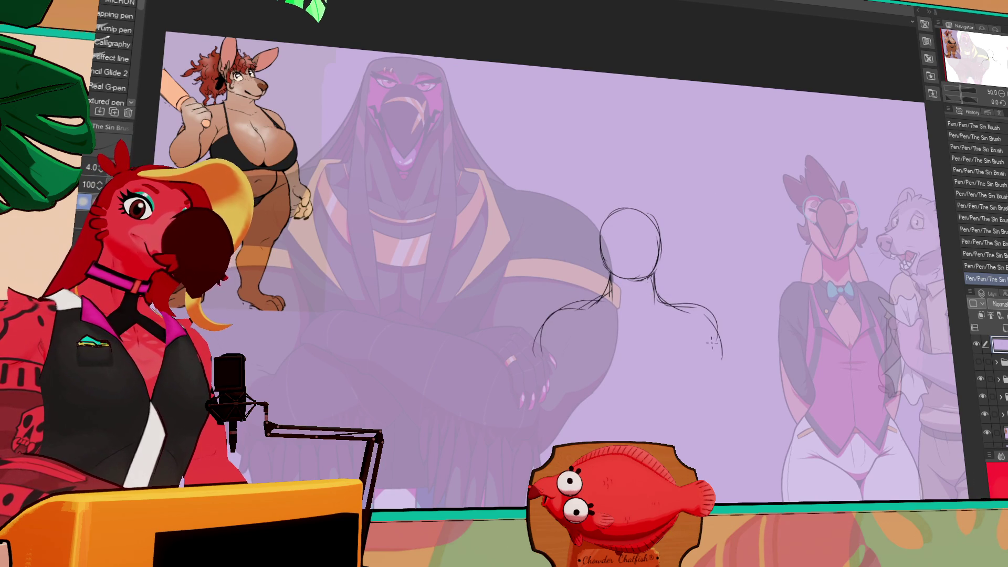
pyautogui.moveTo(569, 328)
pyautogui.mouseDown()
pyautogui.moveTo(575, 404)
pyautogui.moveTo(588, 406)
pyautogui.moveTo(522, 471)
pyautogui.mouseUp()
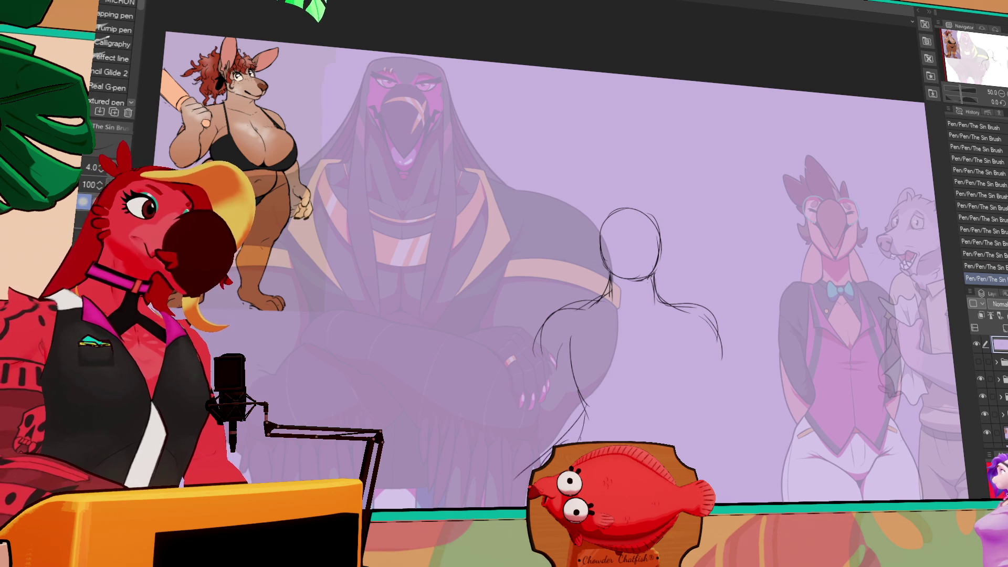
pyautogui.moveTo(703, 370); pyautogui.dragTo(721, 273)
pyautogui.hotkey('ctrl', 'z')
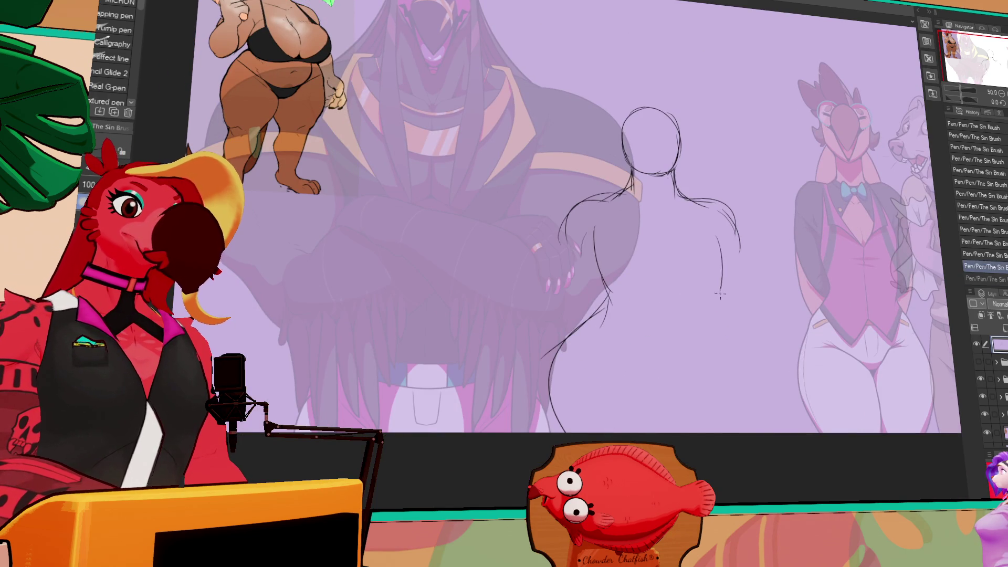
pyautogui.moveTo(727, 226)
pyautogui.mouseDown()
pyautogui.moveTo(712, 305)
pyautogui.moveTo(721, 300)
pyautogui.moveTo(726, 327)
pyautogui.moveTo(769, 384)
pyautogui.mouseUp()
pyautogui.hotkey('ctrl', 'z')
pyautogui.hotkey('ctrl', 'z')
pyautogui.hotkey('ctrl', 'z')
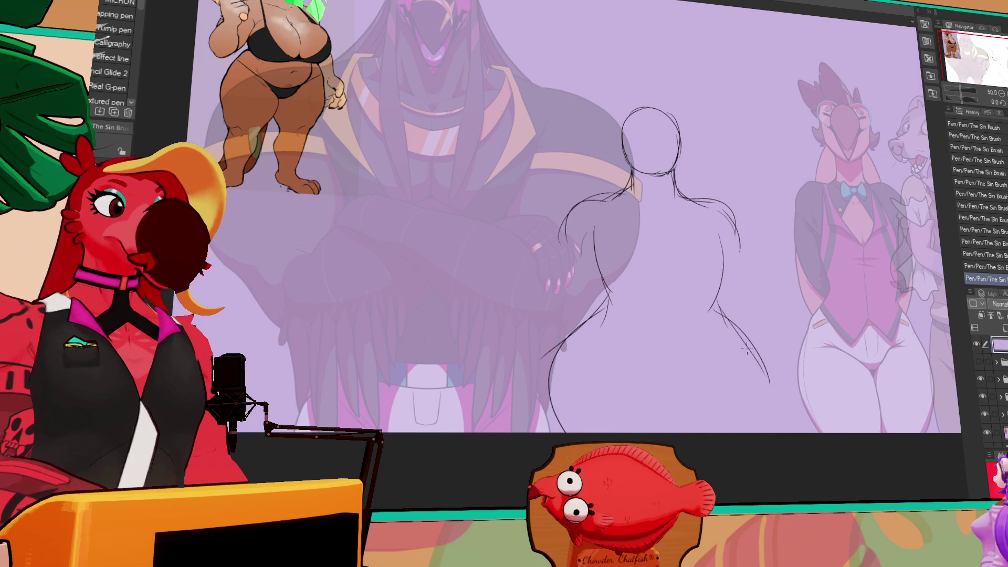
# - Erase and redraw the lower-left leg line and extend the right side line downward
pyautogui.press('e')
pyautogui.moveTo(549, 346)
pyautogui.mouseDown()
pyautogui.moveTo(562, 362)
pyautogui.moveTo(578, 343)
pyautogui.moveTo(549, 389)
pyautogui.moveTo(560, 387)
pyautogui.mouseUp()
pyautogui.press('p')
pyautogui.press('e')
pyautogui.press('p')
pyautogui.moveTo(714, 310)
pyautogui.mouseDown()
pyautogui.moveTo(766, 378)
pyautogui.moveTo(749, 383)
pyautogui.moveTo(770, 392)
pyautogui.moveTo(758, 404)
pyautogui.moveTo(770, 432)
pyautogui.mouseUp()
pyautogui.press('e')
pyautogui.press('p')
pyautogui.press('e')
pyautogui.press('p')
pyautogui.press('e')
pyautogui.press('p')
pyautogui.press('e')
pyautogui.press('p')
pyautogui.moveTo(607, 383)
pyautogui.mouseDown()
pyautogui.moveTo(587, 350)
pyautogui.moveTo(631, 397)
pyautogui.mouseUp()
pyautogui.hotkey('ctrl', 'z')
pyautogui.moveTo(593, 353); pyautogui.dragTo(633, 396)
# - Tidy the lower leg lines, erase stray body marks, and redraw the right torso contour
pyautogui.moveTo(729, 349)
pyautogui.mouseDown()
pyautogui.moveTo(714, 381)
pyautogui.moveTo(715, 362)
pyautogui.mouseUp()
pyautogui.press('e')
pyautogui.moveTo(614, 372); pyautogui.dragTo(630, 391)
pyautogui.moveTo(596, 352); pyautogui.dragTo(632, 393)
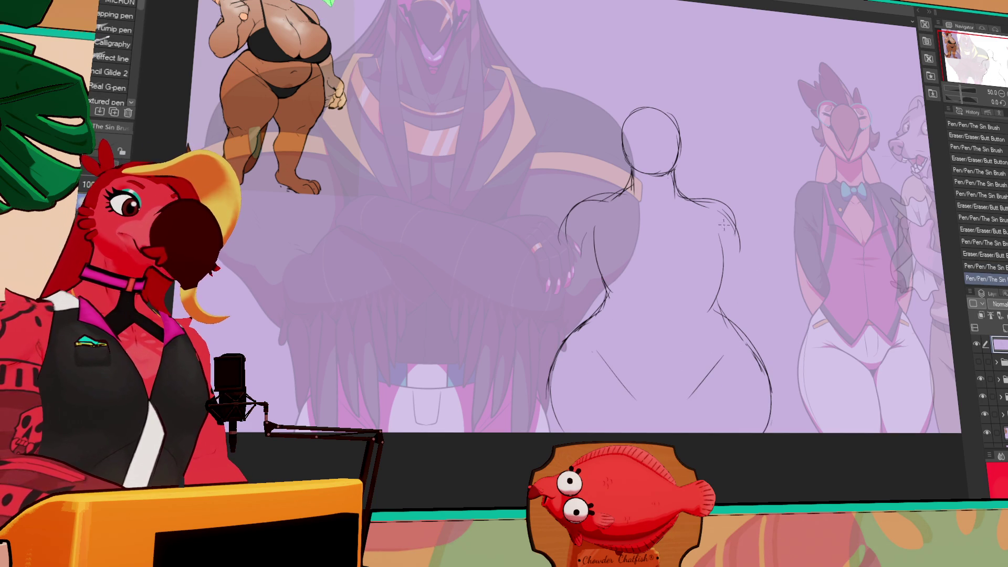
pyautogui.press('e')
pyautogui.moveTo(703, 302); pyautogui.dragTo(708, 308)
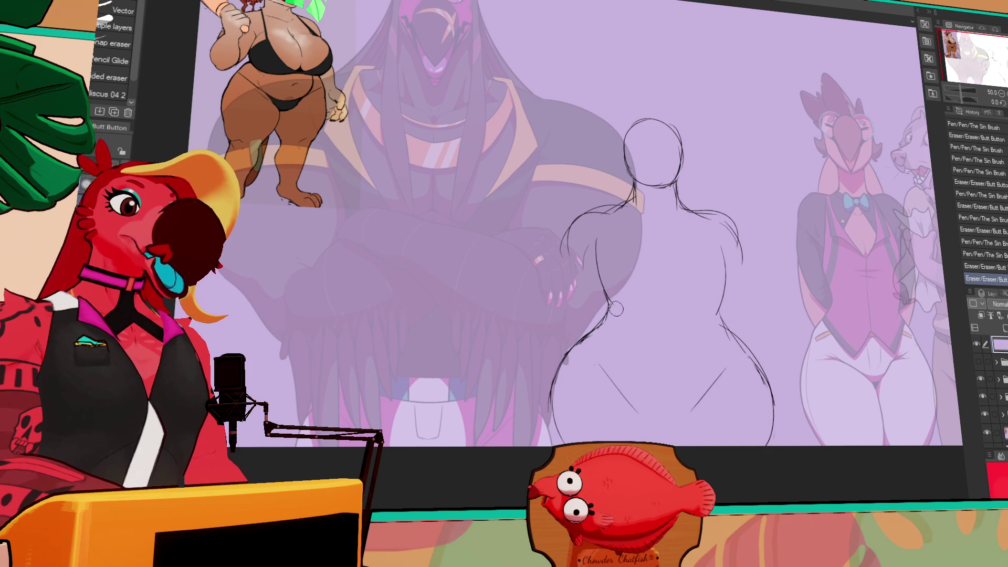
pyautogui.moveTo(616, 301); pyautogui.dragTo(615, 309)
pyautogui.press('p')
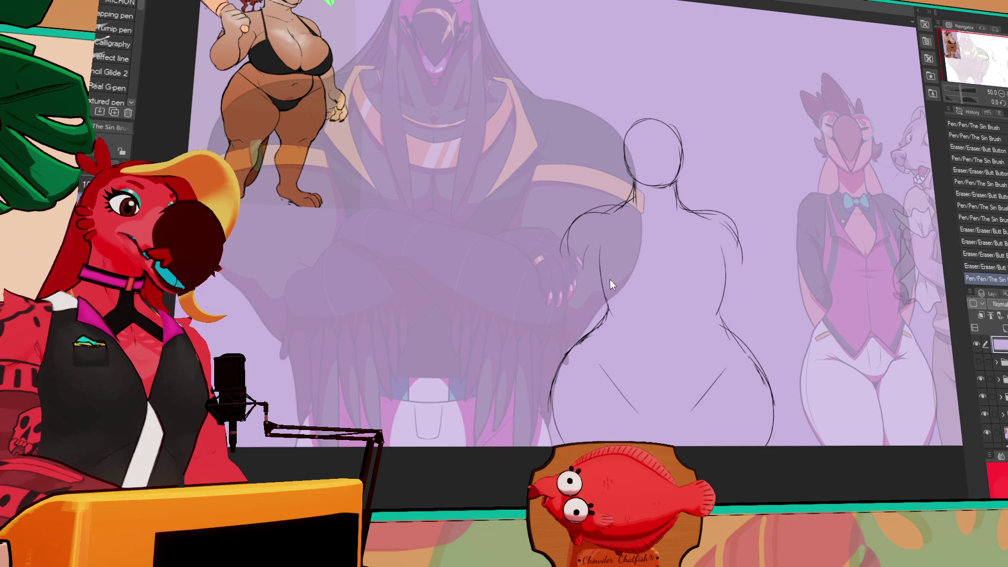
pyautogui.press('e')
pyautogui.press('p')
pyautogui.moveTo(603, 294); pyautogui.dragTo(618, 333)
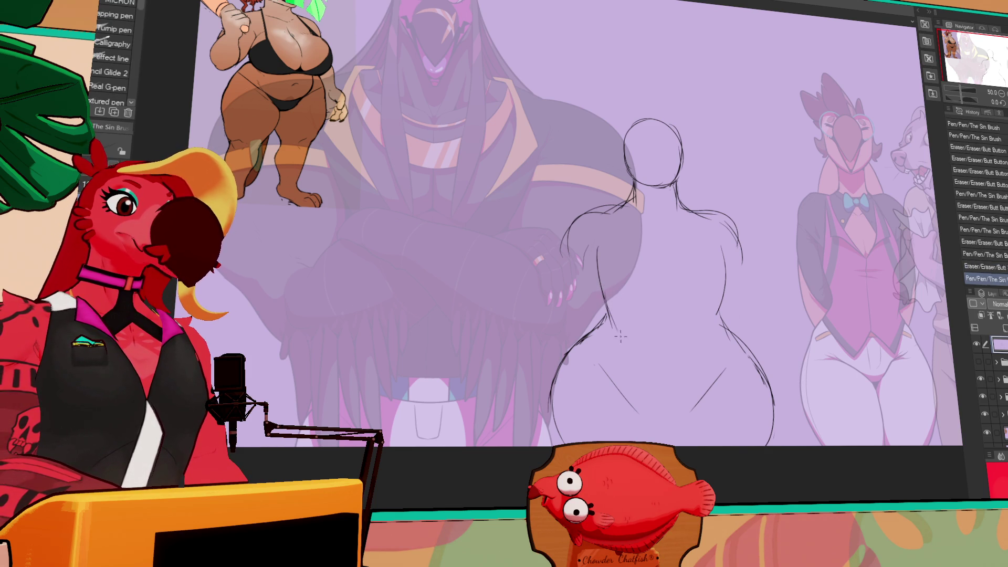
pyautogui.press('e')
pyautogui.press('p')
pyautogui.moveTo(724, 252); pyautogui.dragTo(718, 318)
# - Rework the left shoulder line, erase stray marks near torso and neck, and lasso-select the head
pyautogui.press('e')
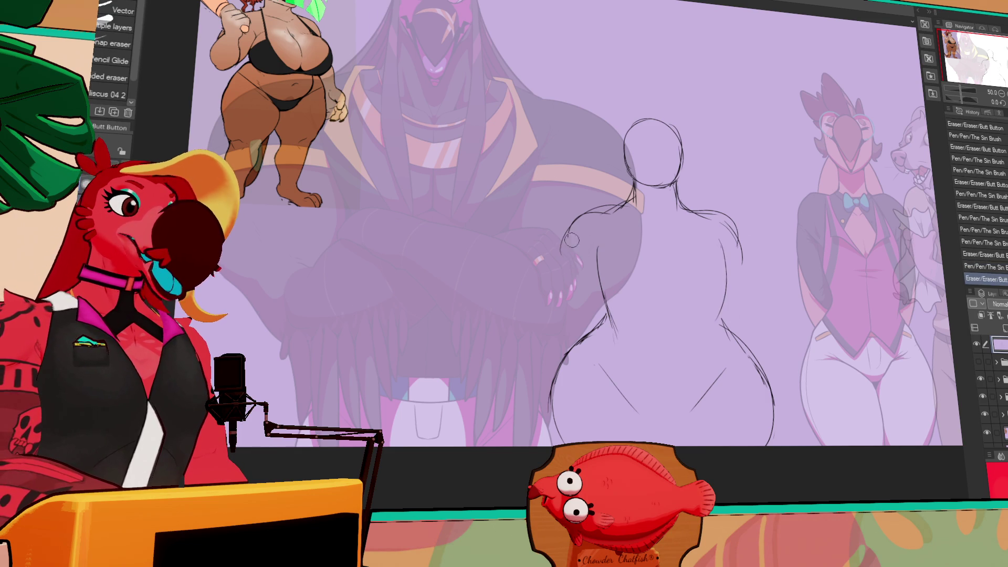
pyautogui.press('p')
pyautogui.moveTo(572, 232)
pyautogui.mouseDown()
pyautogui.moveTo(604, 211)
pyautogui.moveTo(623, 217)
pyautogui.moveTo(640, 205)
pyautogui.moveTo(594, 234)
pyautogui.moveTo(590, 262)
pyautogui.mouseUp()
pyautogui.press('e')
pyautogui.press('p')
pyautogui.press('e')
pyautogui.press('e')
pyautogui.press('p')
pyautogui.moveTo(722, 247); pyautogui.dragTo(726, 271)
pyautogui.moveTo(782, 219); pyautogui.dragTo(771, 219)
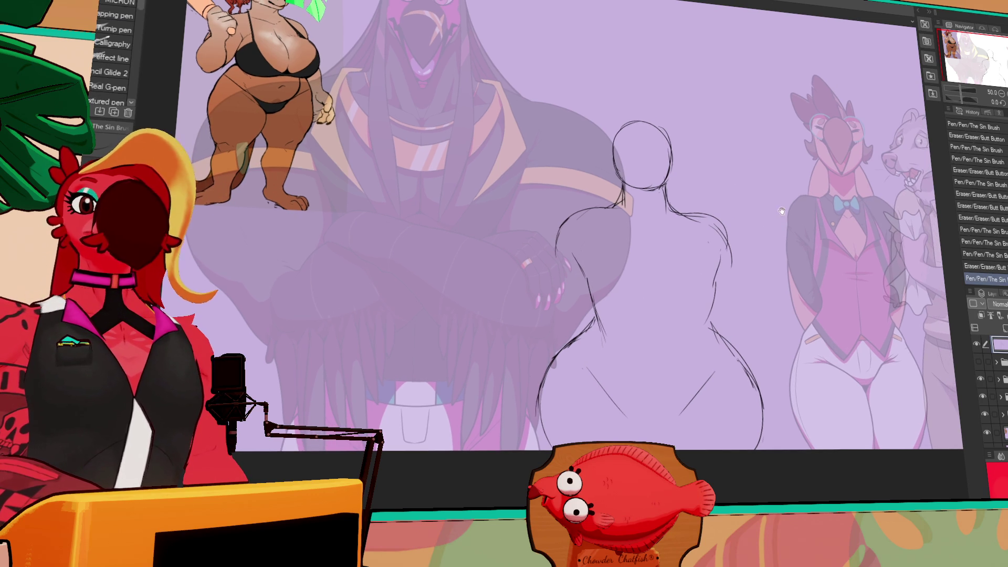
pyautogui.press('e')
pyautogui.moveTo(663, 211); pyautogui.dragTo(682, 215)
pyautogui.press('p')
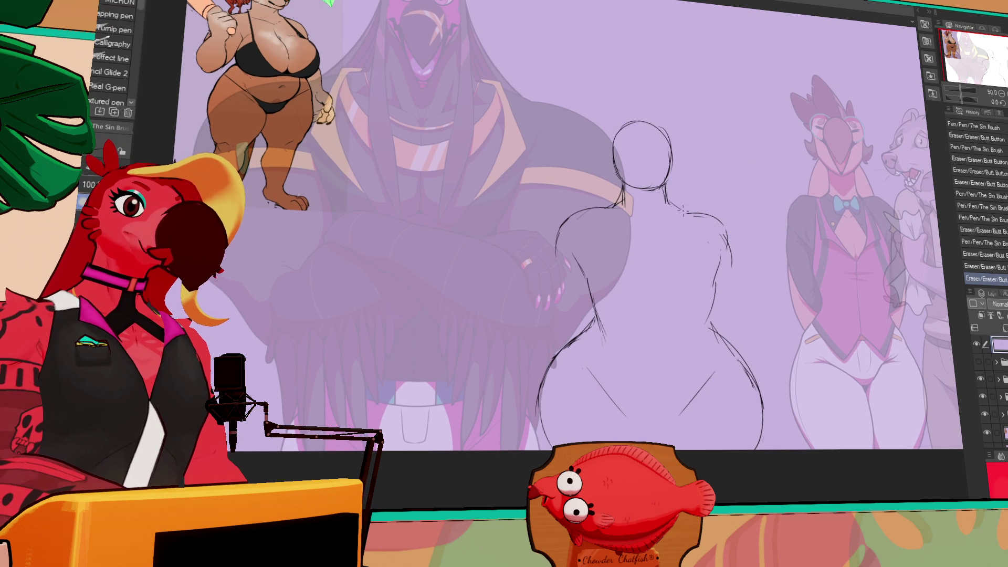
pyautogui.moveTo(608, 200); pyautogui.dragTo(630, 215)
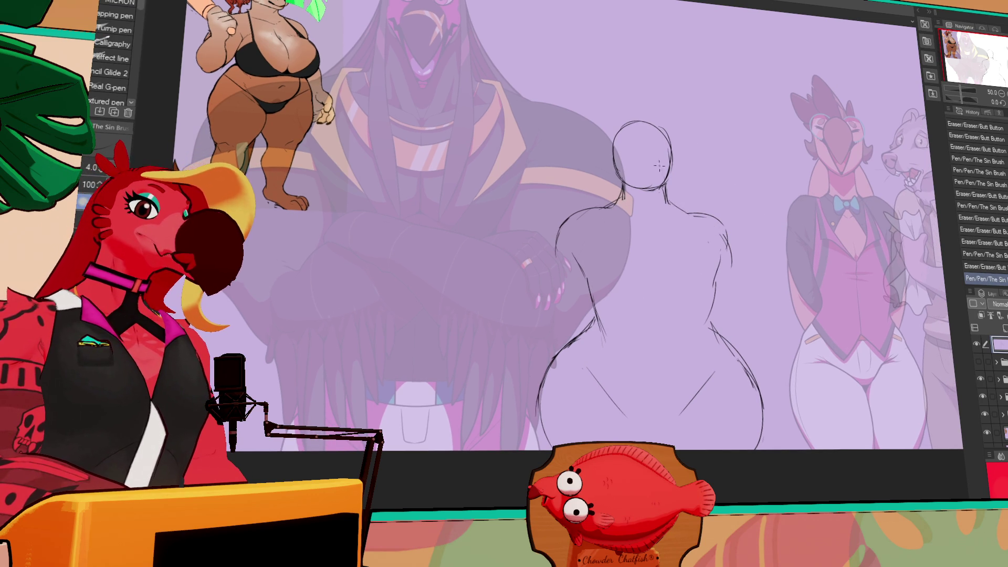
pyautogui.press('m')
pyautogui.moveTo(696, 206); pyautogui.dragTo(585, 87)
# - Nudge the selected head slightly up, then settle it up-left and deselect
pyautogui.press('k')
pyautogui.moveTo(645, 158); pyautogui.dragTo(651, 152)
pyautogui.hotkey('ctrl', 'd')
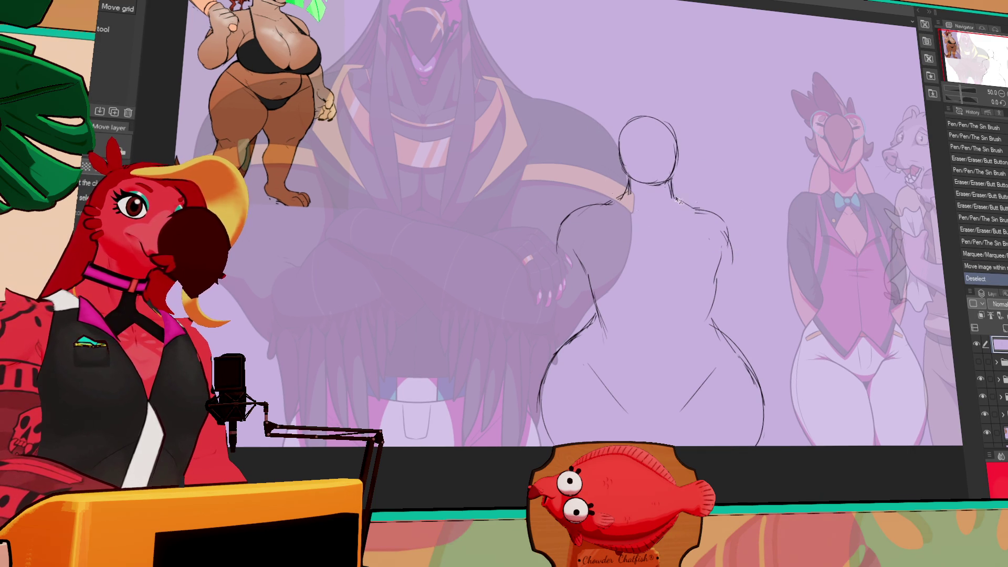
pyautogui.hotkey('ctrl', 'z')
pyautogui.moveTo(614, 218); pyautogui.dragTo(612, 215)
pyautogui.hotkey('ctrl', 'd')
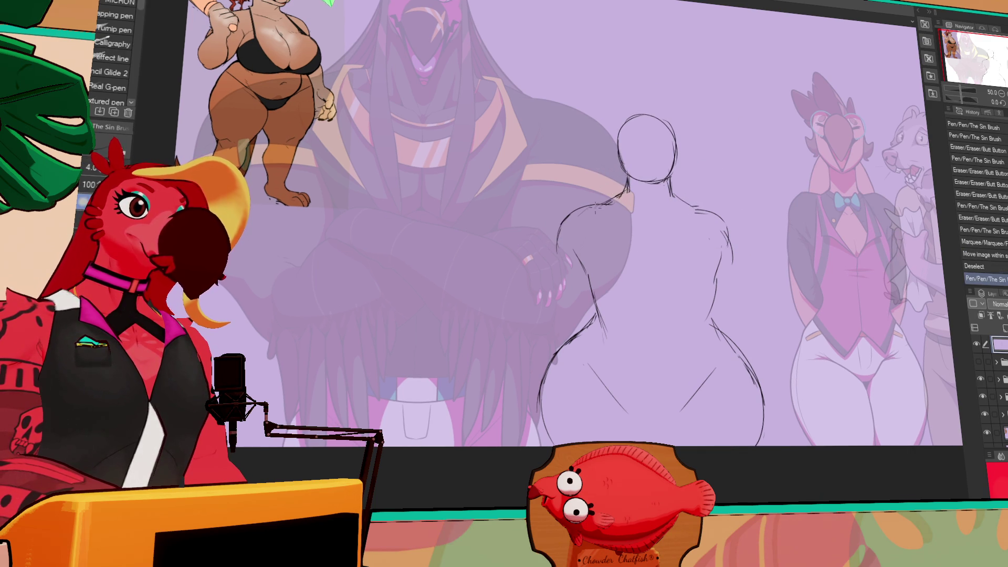
# - Erase stray lines along the figure's right back, right side, and left hip and arm
pyautogui.moveTo(787, 185); pyautogui.dragTo(779, 194)
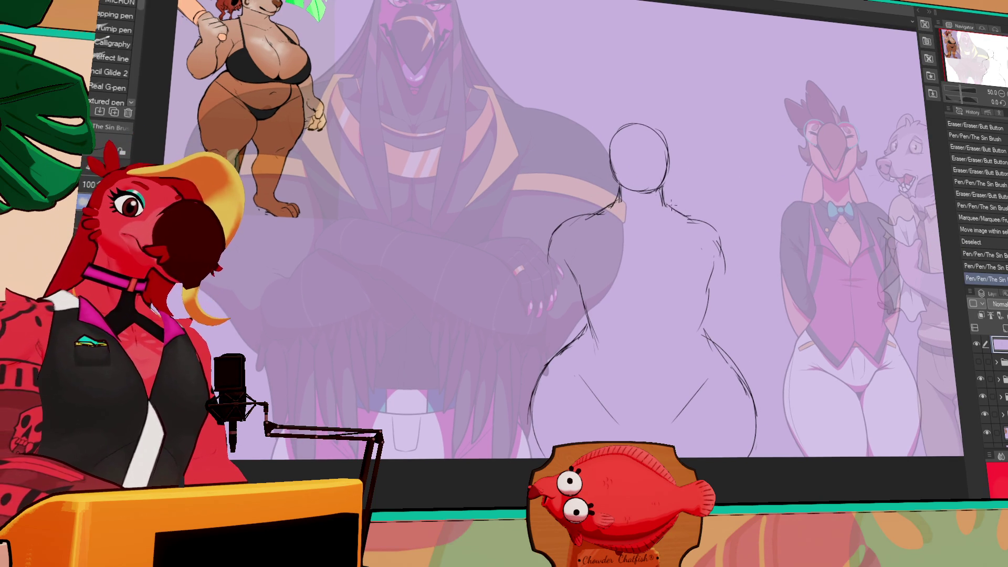
pyautogui.moveTo(702, 227); pyautogui.dragTo(727, 271)
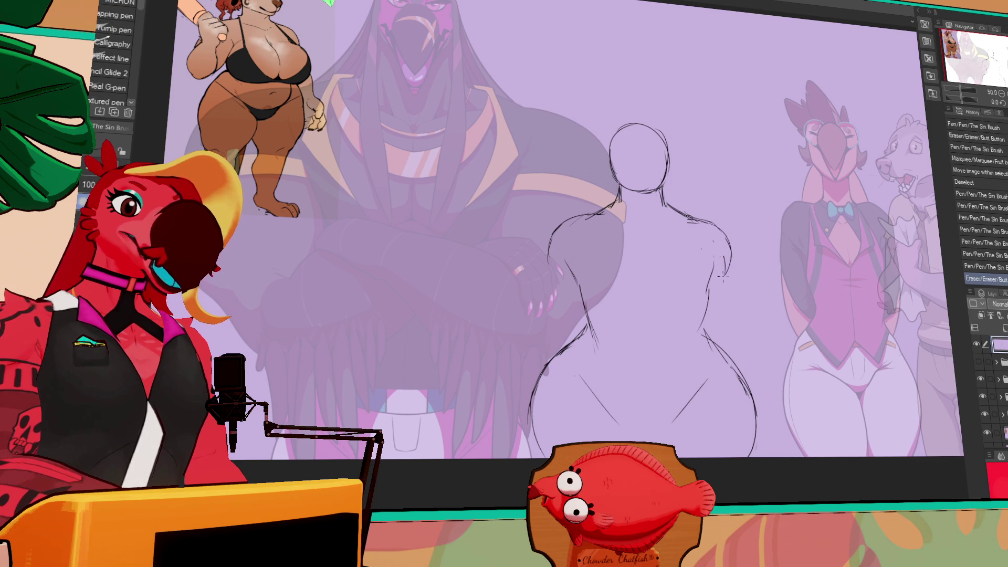
pyautogui.moveTo(598, 325); pyautogui.dragTo(582, 291)
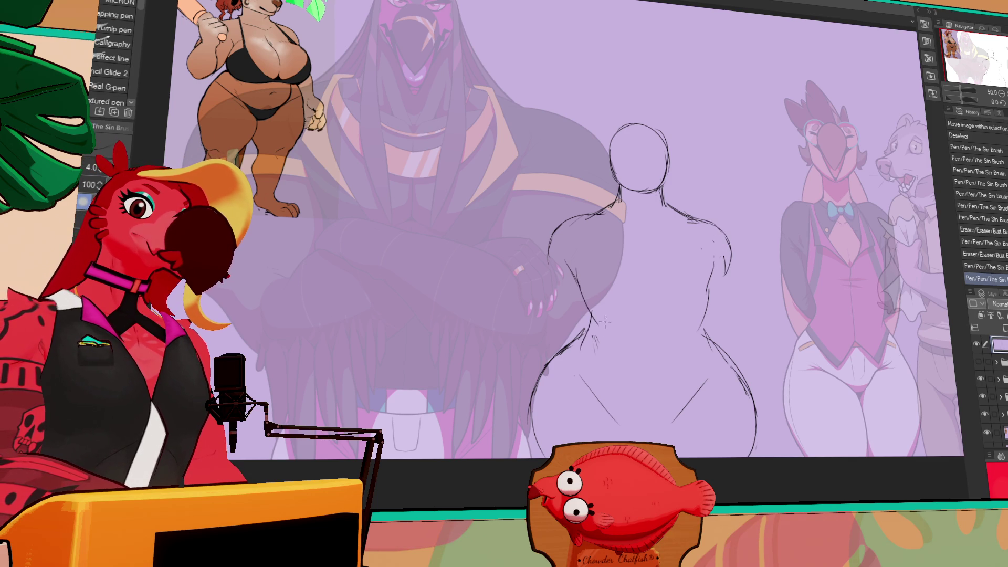
pyautogui.moveTo(711, 286); pyautogui.dragTo(710, 282)
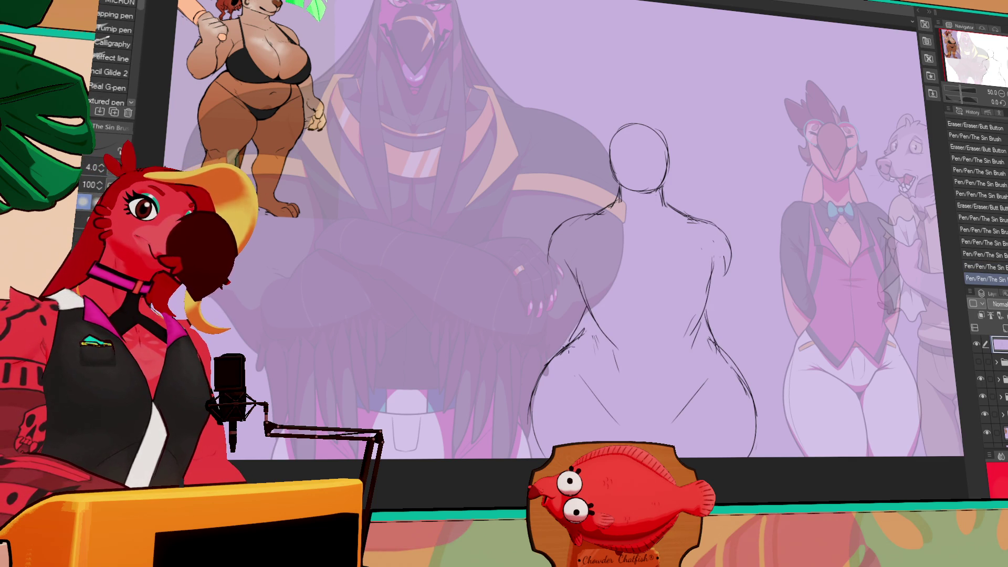
pyautogui.moveTo(582, 330)
pyautogui.mouseDown()
pyautogui.moveTo(568, 357)
pyautogui.moveTo(613, 370)
pyautogui.moveTo(617, 424)
pyautogui.mouseUp()
# - Return from the eraser to the Sin Brush pen for the lower hip lines
pyautogui.press('e')
pyautogui.press('p')
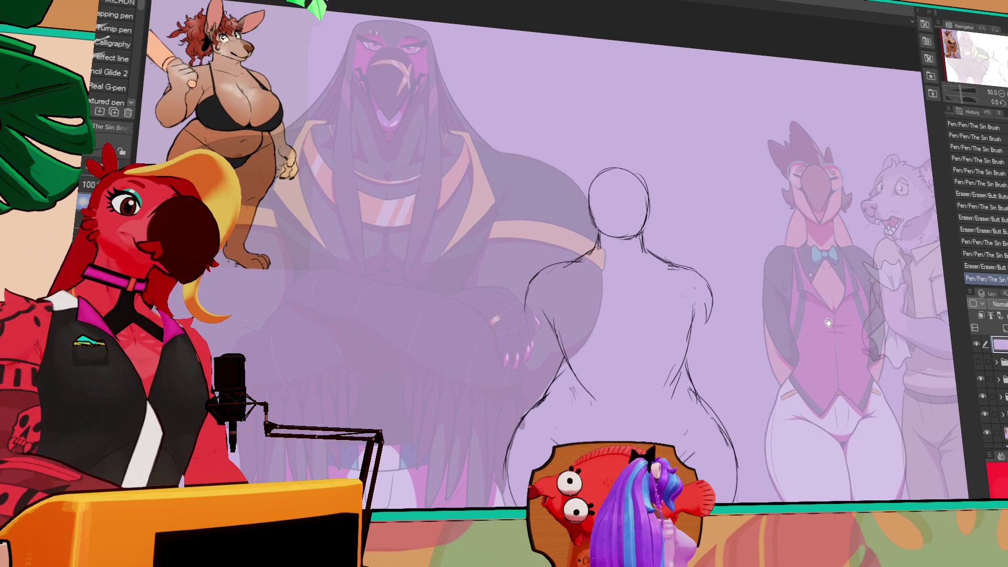
# - Move the sketch up and slightly left, rework the hand lines, and sketch new leg linework
pyautogui.moveTo(726, 381); pyautogui.dragTo(711, 310)
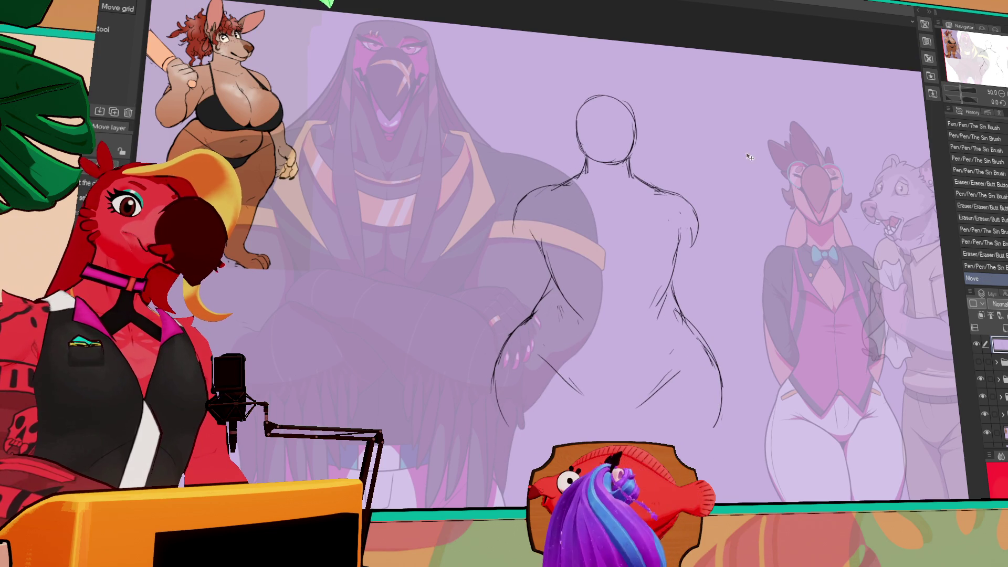
pyautogui.press('p')
pyautogui.moveTo(524, 307)
pyautogui.mouseDown()
pyautogui.moveTo(508, 324)
pyautogui.moveTo(501, 367)
pyautogui.moveTo(525, 318)
pyautogui.mouseUp()
pyautogui.press('p')
pyautogui.moveTo(496, 368); pyautogui.dragTo(483, 430)
pyautogui.moveTo(490, 406); pyautogui.dragTo(525, 498)
# - Extend the right leg contour downward in a long curve, erasing and undoing false strokes
pyautogui.press('e')
pyautogui.press('p')
pyautogui.moveTo(715, 410)
pyautogui.mouseDown()
pyautogui.moveTo(740, 451)
pyautogui.moveTo(714, 425)
pyautogui.moveTo(739, 454)
pyautogui.moveTo(727, 399)
pyautogui.mouseUp()
pyautogui.press('e')
pyautogui.press('p')
pyautogui.hotkey('ctrl', 'z')
pyautogui.press('e')
pyautogui.moveTo(724, 404)
pyautogui.mouseDown()
pyautogui.moveTo(718, 362)
pyautogui.moveTo(711, 479)
pyautogui.mouseUp()
pyautogui.press('p')
pyautogui.press('e')
pyautogui.press('p')
pyautogui.hotkey('ctrl', 'z')
pyautogui.moveTo(701, 331); pyautogui.dragTo(734, 407)
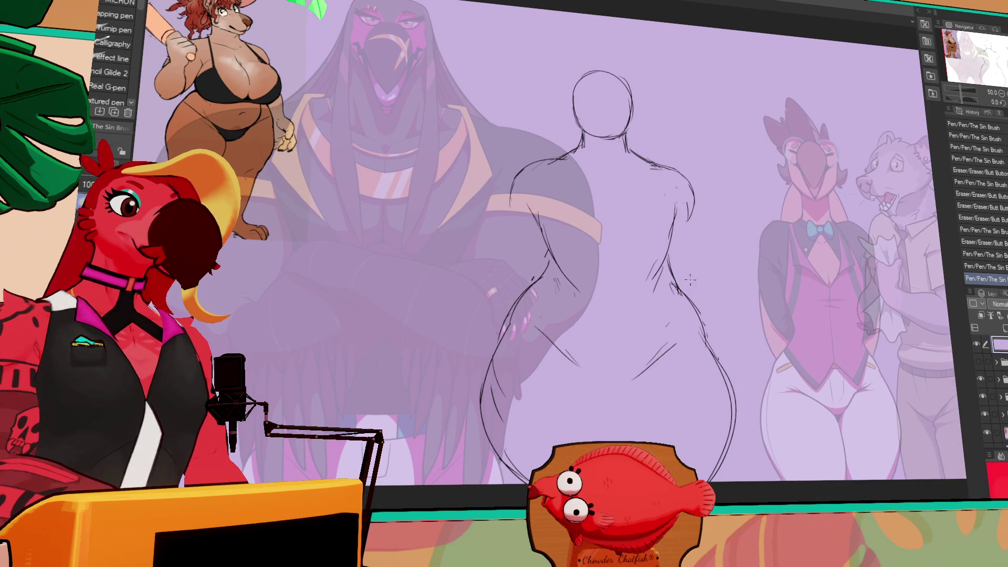
pyautogui.press('e')
pyautogui.press('k')
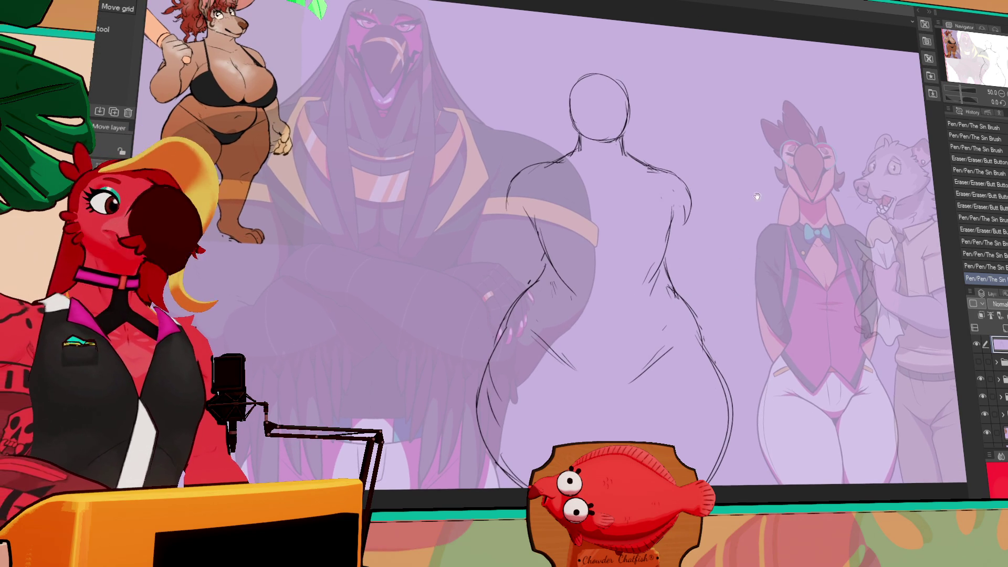
pyautogui.moveTo(749, 214); pyautogui.dragTo(746, 231)
# - Lasso the head, resize and reposition it with Scale/Rotate, and deselect
pyautogui.press('m')
pyautogui.moveTo(572, 176)
pyautogui.mouseDown()
pyautogui.moveTo(566, 65)
pyautogui.moveTo(640, 179)
pyautogui.mouseUp()
pyautogui.click(599, 209)
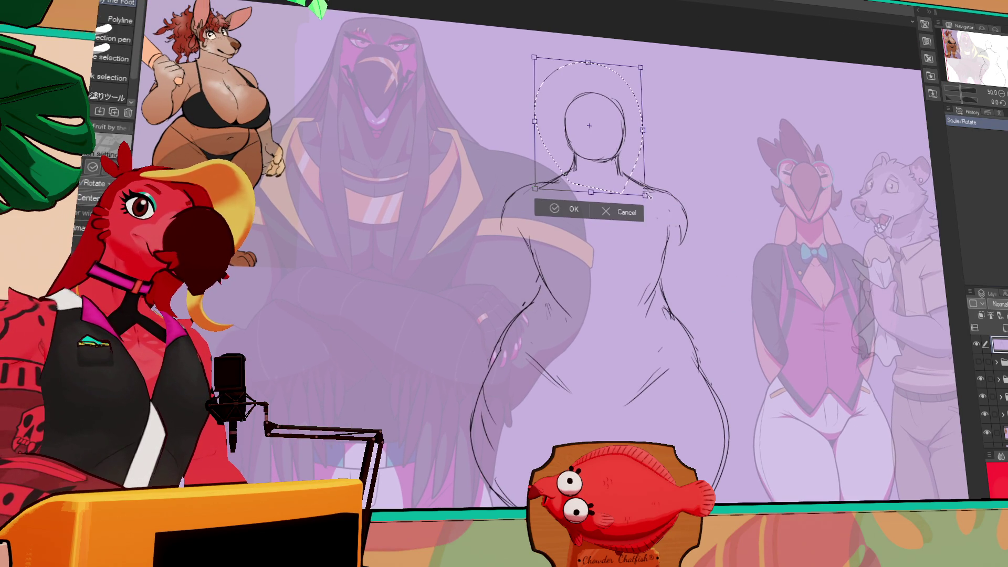
pyautogui.press('Return')
pyautogui.hotkey('ctrl', 'd')
# - Touch up the chest and neck strokes, alternating the pen and eraser
pyautogui.press('p')
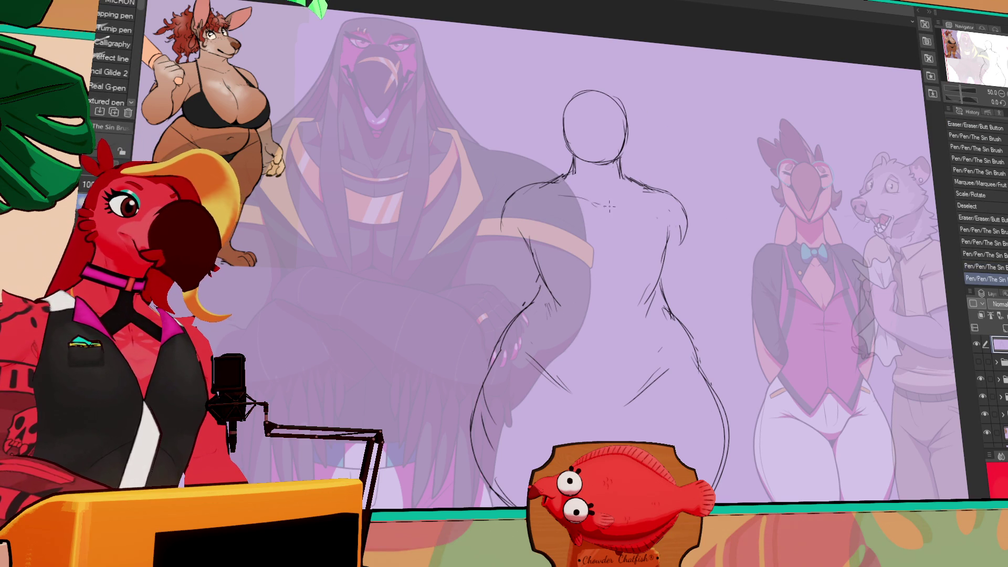
pyautogui.moveTo(611, 203); pyautogui.dragTo(607, 207)
pyautogui.press('e')
pyautogui.press('p')
pyautogui.press('e')
pyautogui.press('p')
pyautogui.press('e')
pyautogui.press('p')
pyautogui.press('e')
pyautogui.moveTo(607, 207)
pyautogui.mouseDown()
pyautogui.moveTo(618, 200)
pyautogui.moveTo(629, 151)
pyautogui.mouseUp()
pyautogui.press('p')
pyautogui.press('e')
pyautogui.press('p')
pyautogui.press('e')
pyautogui.press('p')
pyautogui.press('e')
pyautogui.press('p')
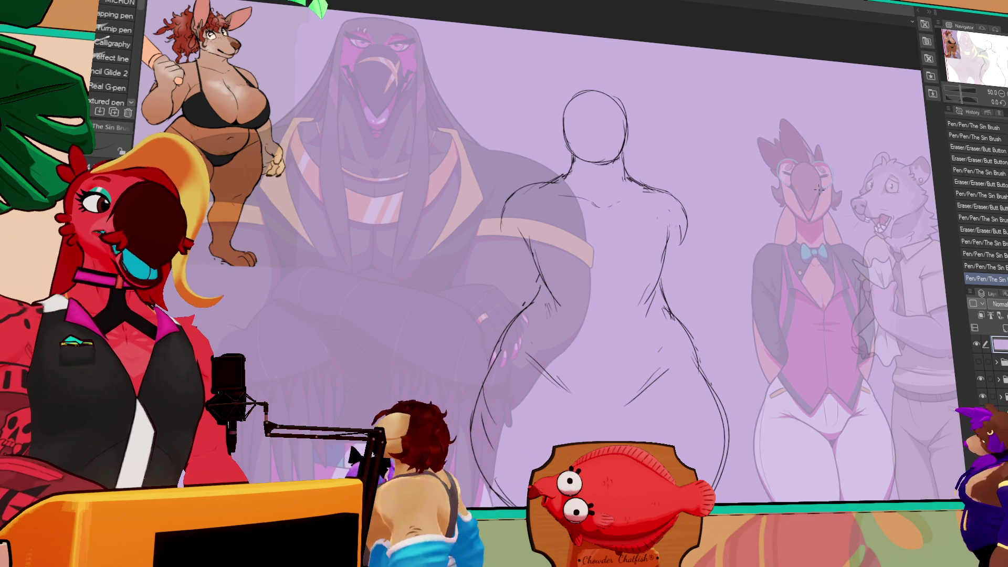
# - Erase lines on the left arm and redraw the right waist line
pyautogui.moveTo(690, 274); pyautogui.dragTo(697, 270)
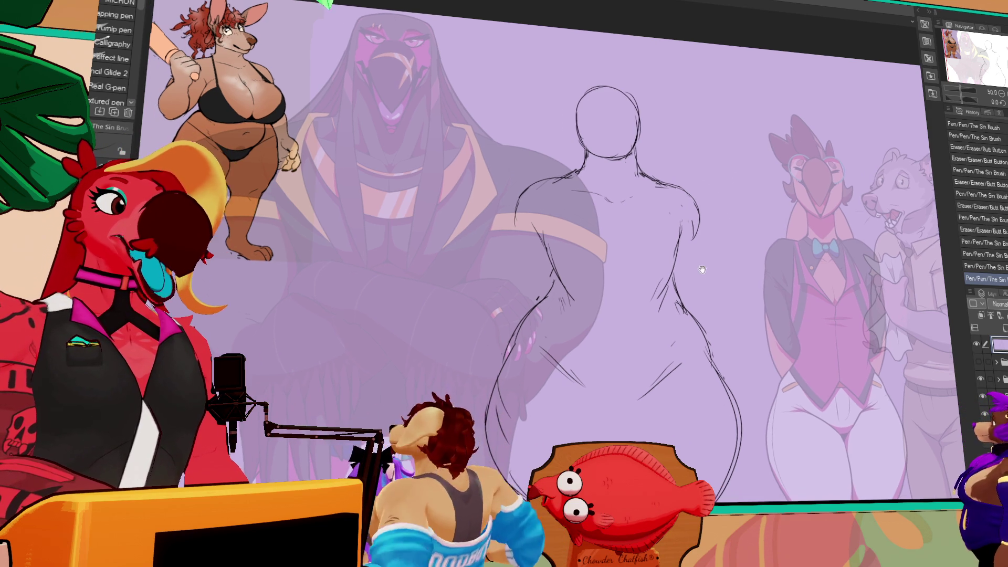
pyautogui.press('e')
pyautogui.moveTo(546, 262)
pyautogui.mouseDown()
pyautogui.moveTo(554, 283)
pyautogui.moveTo(551, 274)
pyautogui.mouseUp()
pyautogui.press('p')
pyautogui.moveTo(679, 276); pyautogui.dragTo(685, 294)
pyautogui.press('e')
pyautogui.press('p')
pyautogui.press('e')
pyautogui.press('p')
pyautogui.press('e')
pyautogui.press('p')
pyautogui.press('e')
pyautogui.press('p')
pyautogui.press('e')
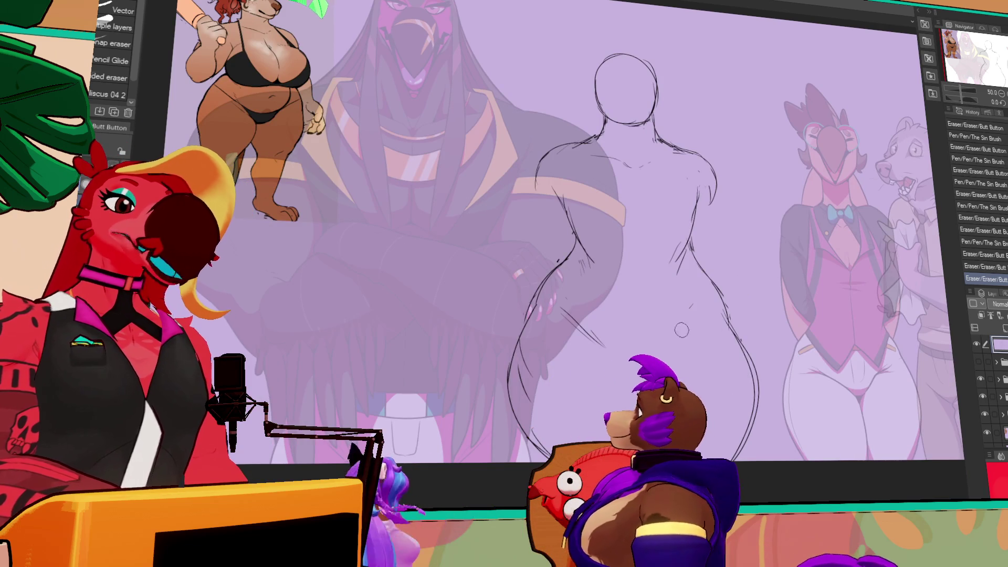
pyautogui.press('p')
# - Draw a curved line across the lower belly, redrawing and trimming it
pyautogui.moveTo(653, 357); pyautogui.dragTo(701, 328)
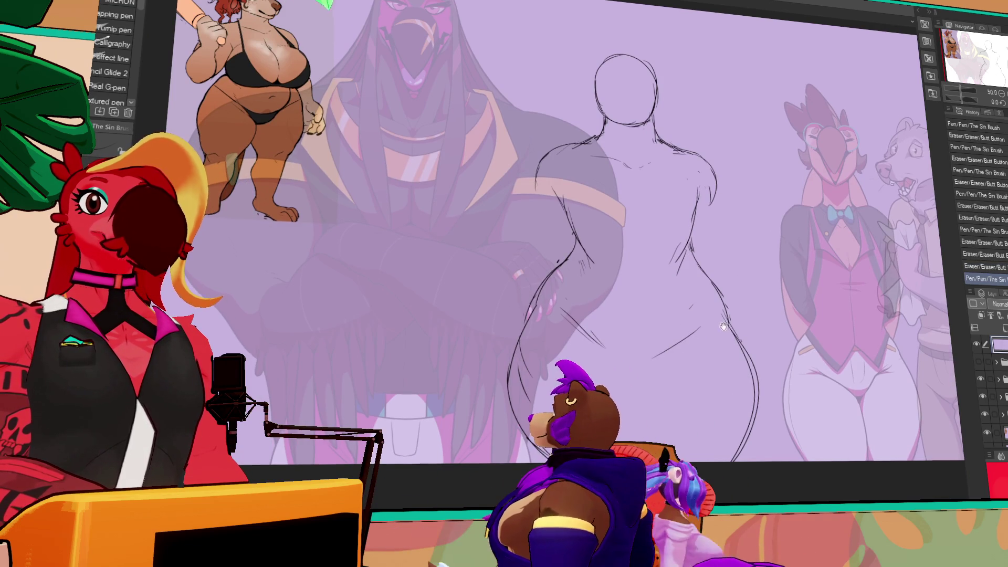
pyautogui.press('e')
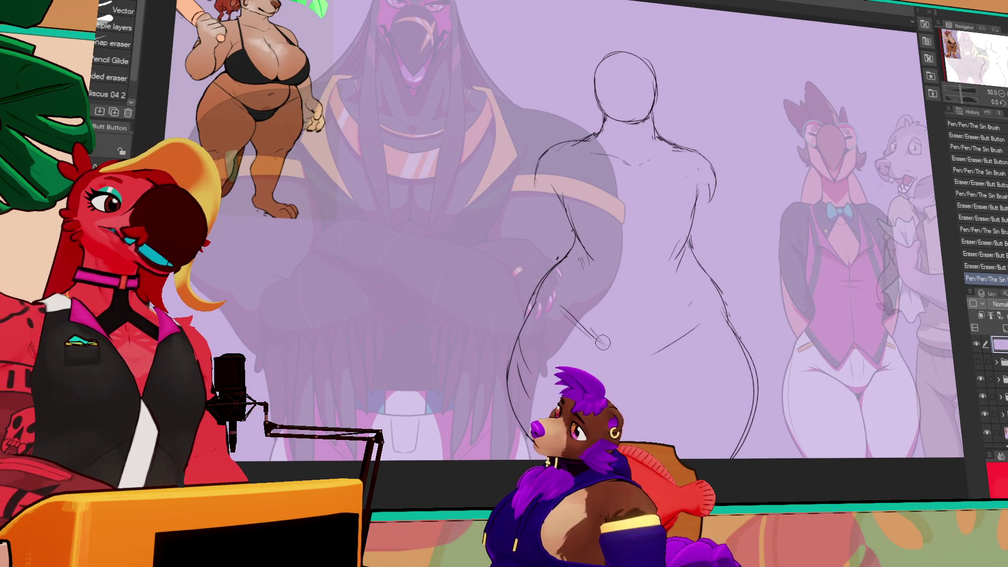
pyautogui.press('p')
pyautogui.moveTo(590, 328); pyautogui.dragTo(627, 367)
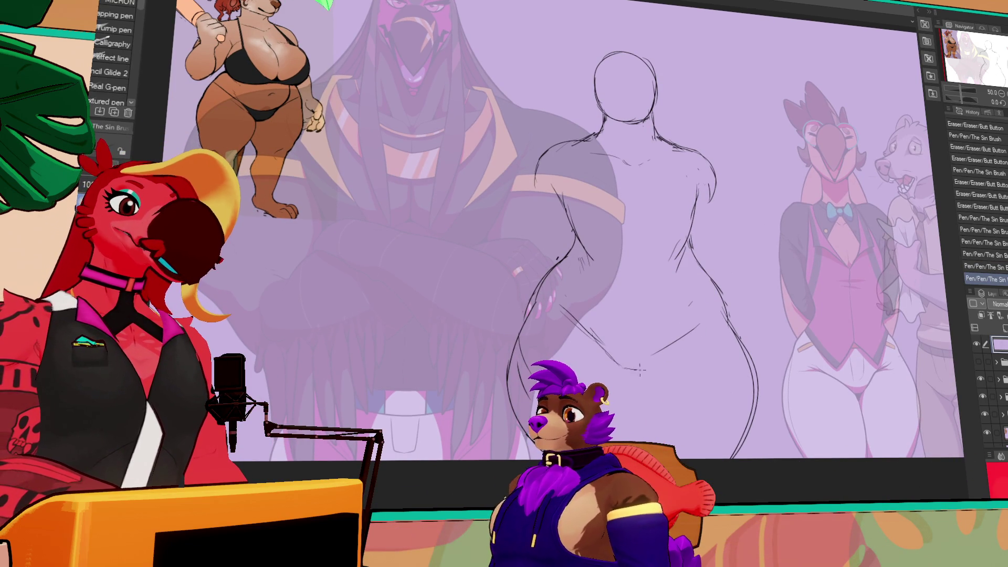
pyautogui.press('e')
pyautogui.moveTo(630, 367); pyautogui.dragTo(709, 326)
pyautogui.press('p')
# - Refine the right hip contour, erasing stray lines and undoing missteps
pyautogui.press('e')
pyautogui.moveTo(665, 338)
pyautogui.mouseDown()
pyautogui.moveTo(629, 305)
pyautogui.moveTo(650, 297)
pyautogui.mouseUp()
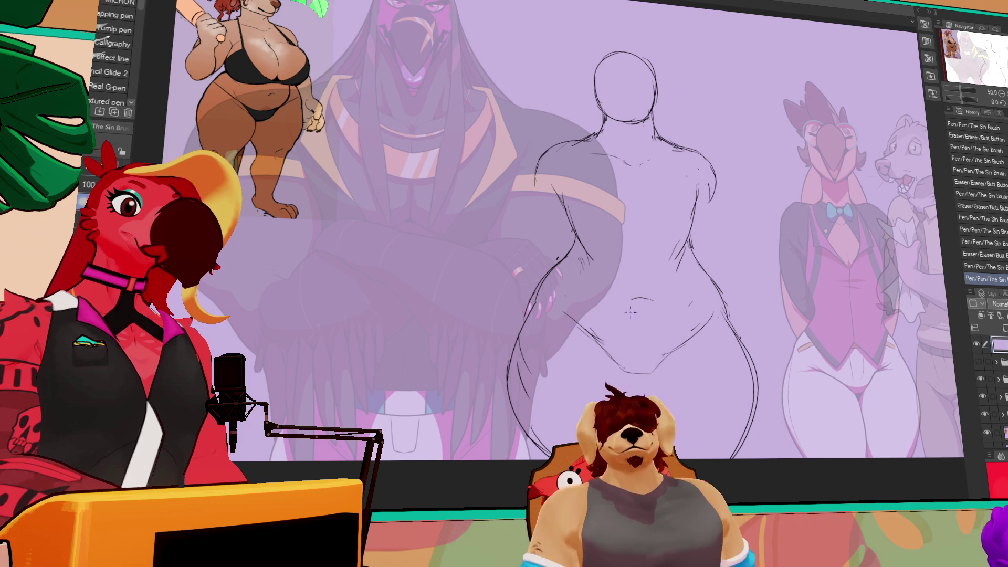
pyautogui.hotkey('ctrl', 'z')
pyautogui.hotkey('ctrl', 'z')
pyautogui.moveTo(694, 292)
pyautogui.mouseDown()
pyautogui.moveTo(701, 321)
pyautogui.moveTo(699, 304)
pyautogui.mouseUp()
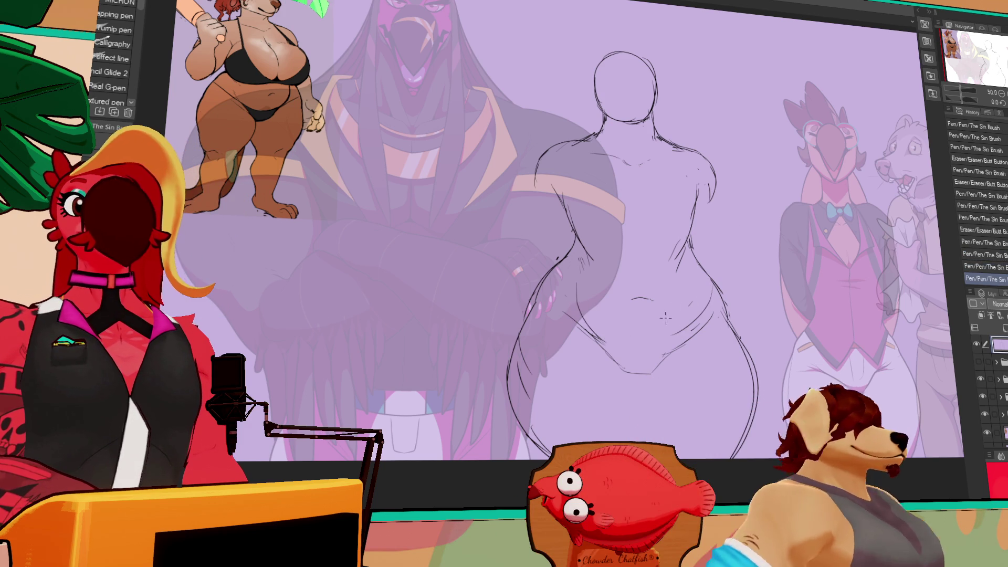
pyautogui.press('e')
pyautogui.moveTo(700, 297)
pyautogui.mouseDown()
pyautogui.moveTo(685, 315)
pyautogui.moveTo(706, 315)
pyautogui.moveTo(723, 334)
pyautogui.mouseUp()
pyautogui.press('p')
pyautogui.click(692, 301)
pyautogui.hotkey('ctrl', 'z')
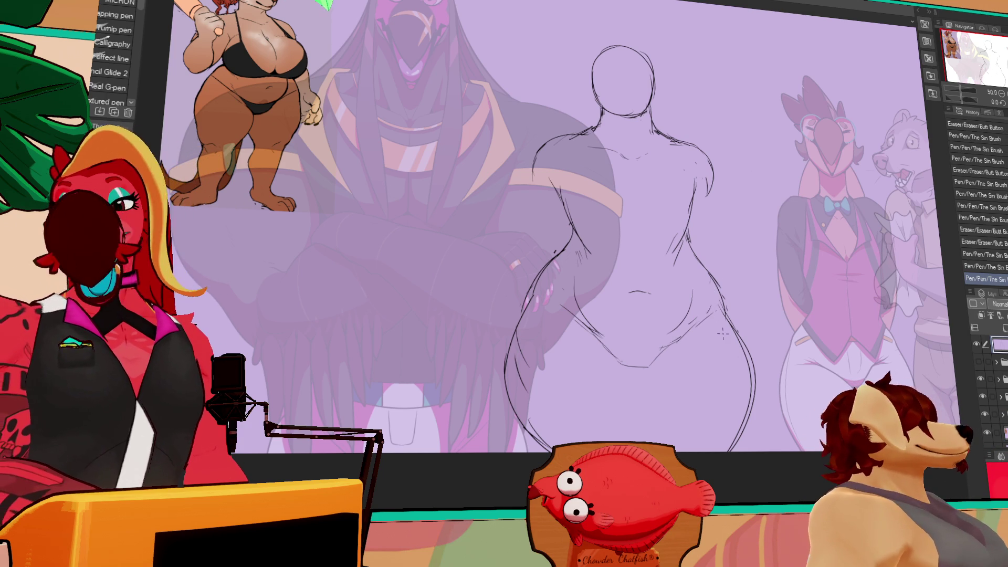
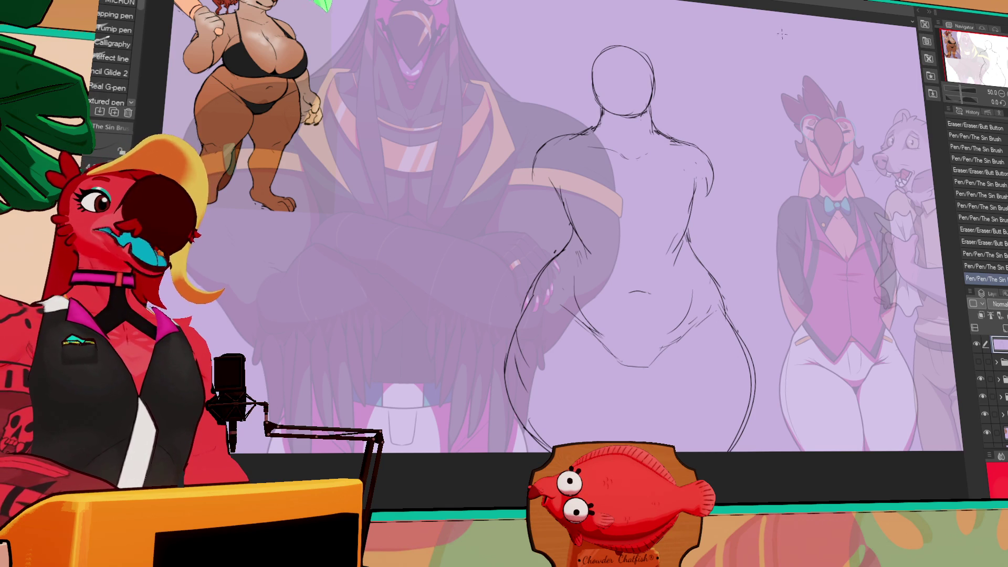
# - Erase and redraw the right torso contour, alternating pen and eraser
pyautogui.moveTo(761, 187); pyautogui.dragTo(761, 194)
pyautogui.moveTo(675, 189)
pyautogui.mouseDown()
pyautogui.moveTo(690, 197)
pyautogui.moveTo(688, 246)
pyautogui.mouseUp()
pyautogui.moveTo(698, 186); pyautogui.dragTo(689, 246)
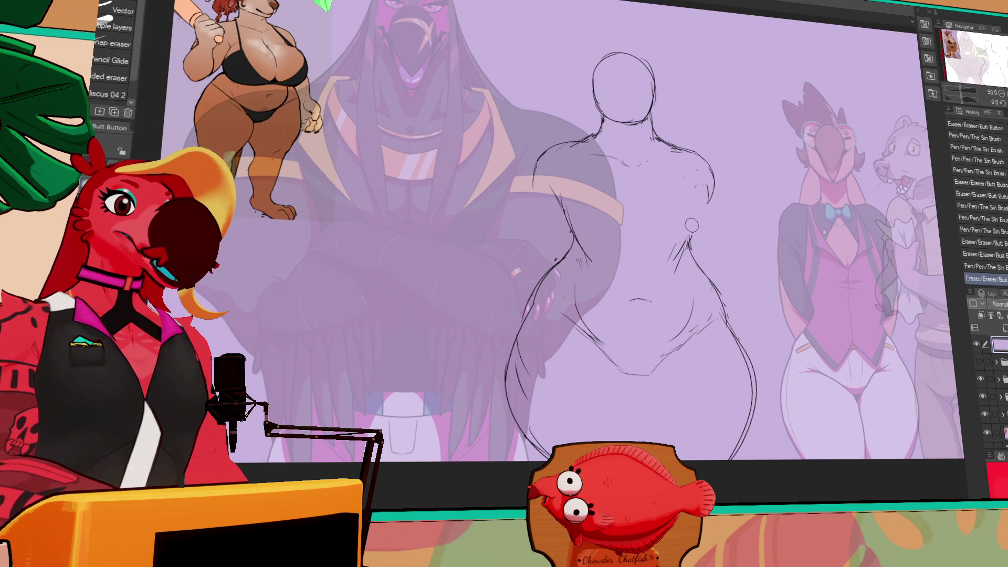
pyautogui.press('e')
pyautogui.moveTo(695, 194); pyautogui.dragTo(698, 208)
pyautogui.press('p')
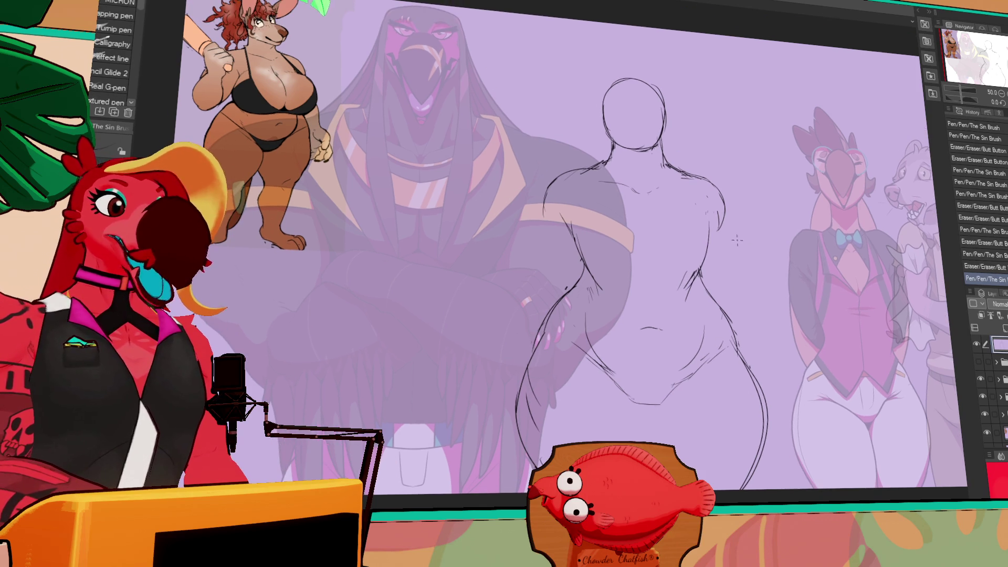
pyautogui.press('e')
# - Lasso the sketch head and nudge it slightly with Move layer
pyautogui.press('m')
pyautogui.moveTo(625, 167)
pyautogui.mouseDown()
pyautogui.moveTo(577, 92)
pyautogui.moveTo(674, 134)
pyautogui.moveTo(653, 157)
pyautogui.moveTo(672, 130)
pyautogui.mouseUp()
pyautogui.press('k')
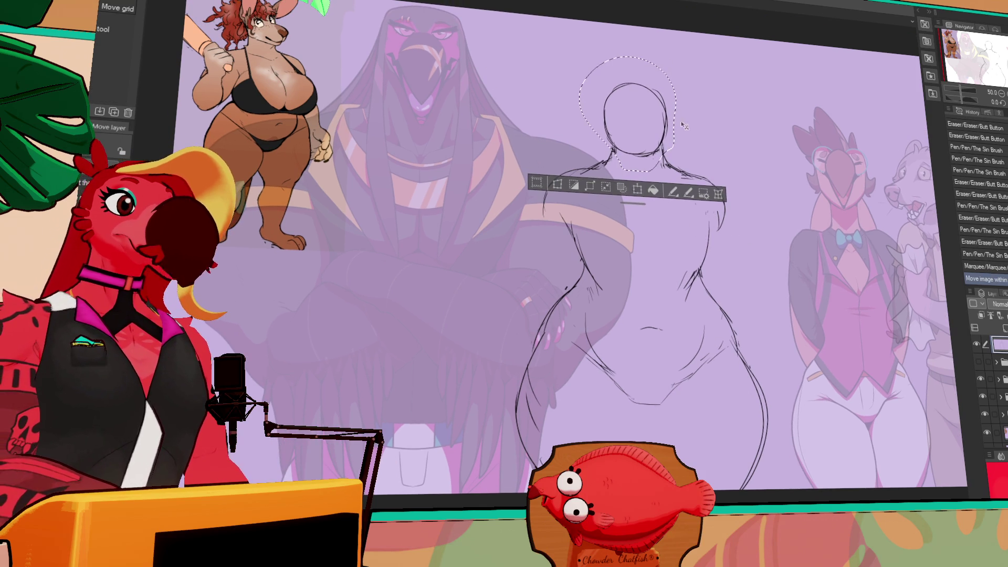
# - Scale and slightly rotate the selected head with Scale/Rotate and commit it
pyautogui.hotkey('ctrl', 'd')
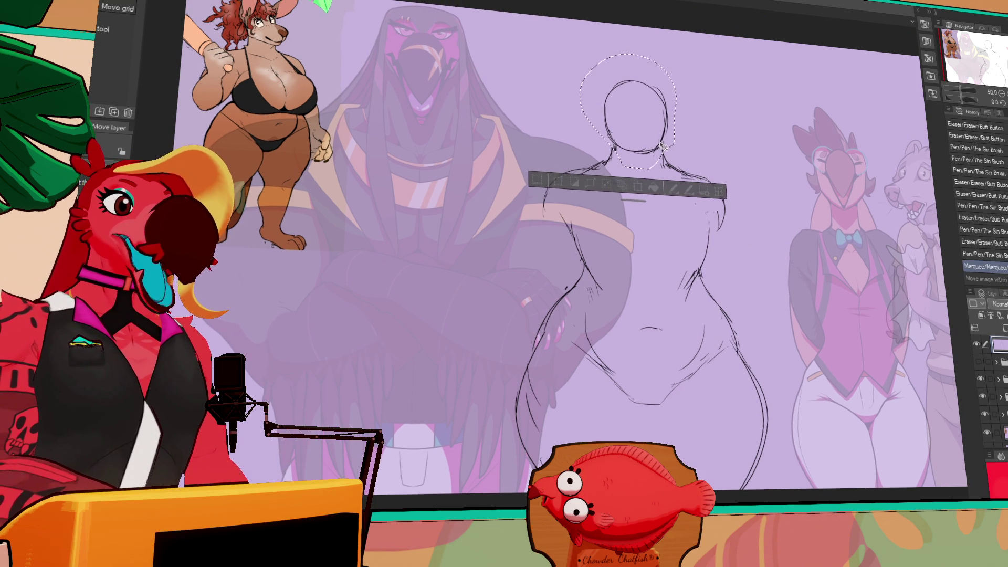
pyautogui.hotkey('ctrl', 'z')
pyautogui.hotkey('ctrl', 't')
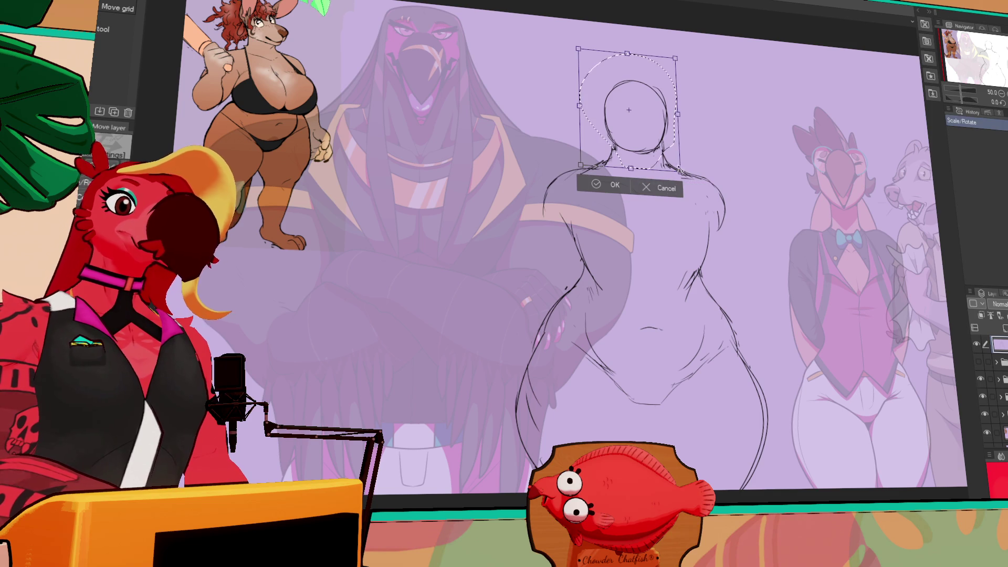
pyautogui.press('Return')
pyautogui.hotkey('ctrl', 't')
pyautogui.click(645, 396)
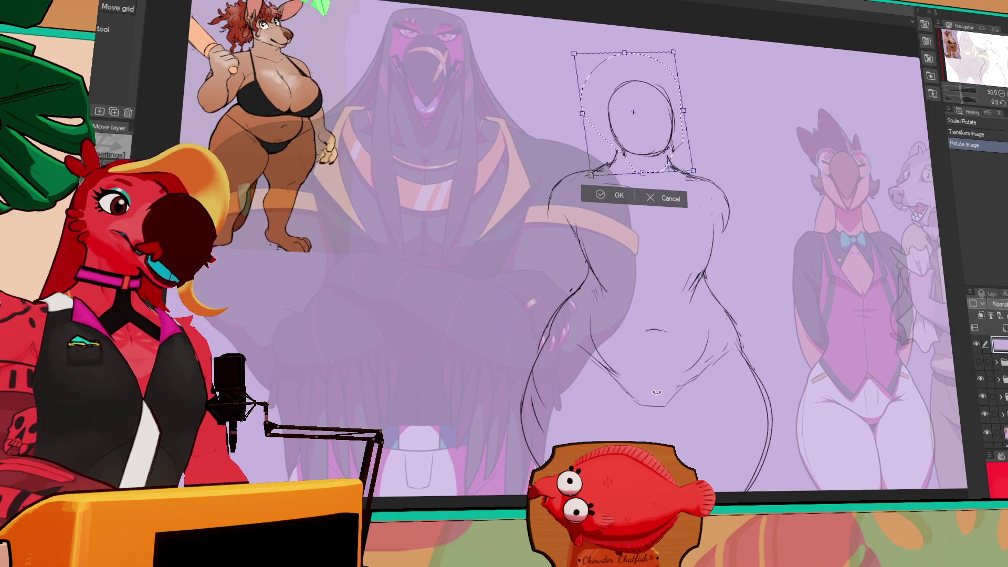
pyautogui.press('Return')
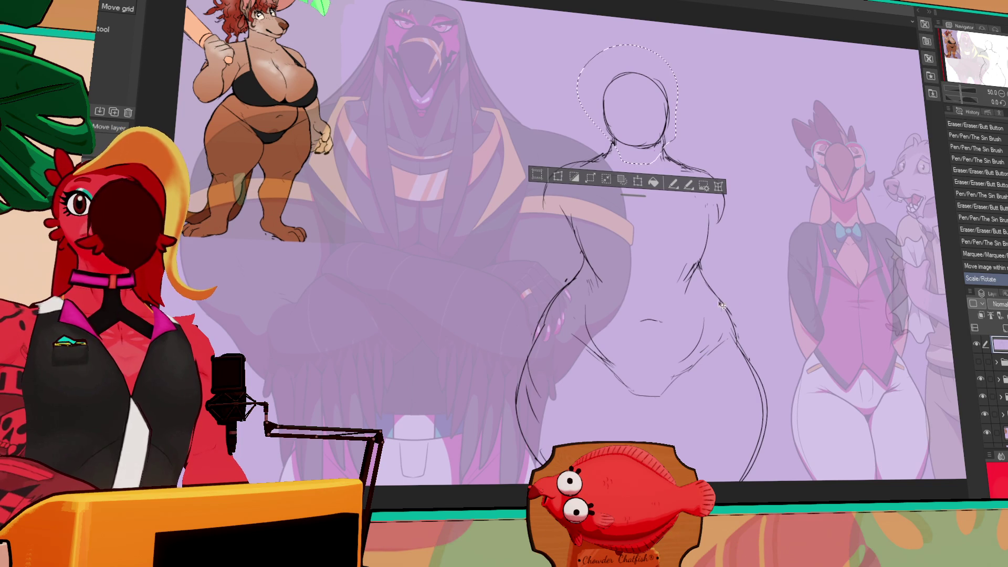
# - Deselect the head and sketch short strokes near the crotch with the pen
pyautogui.press('p')
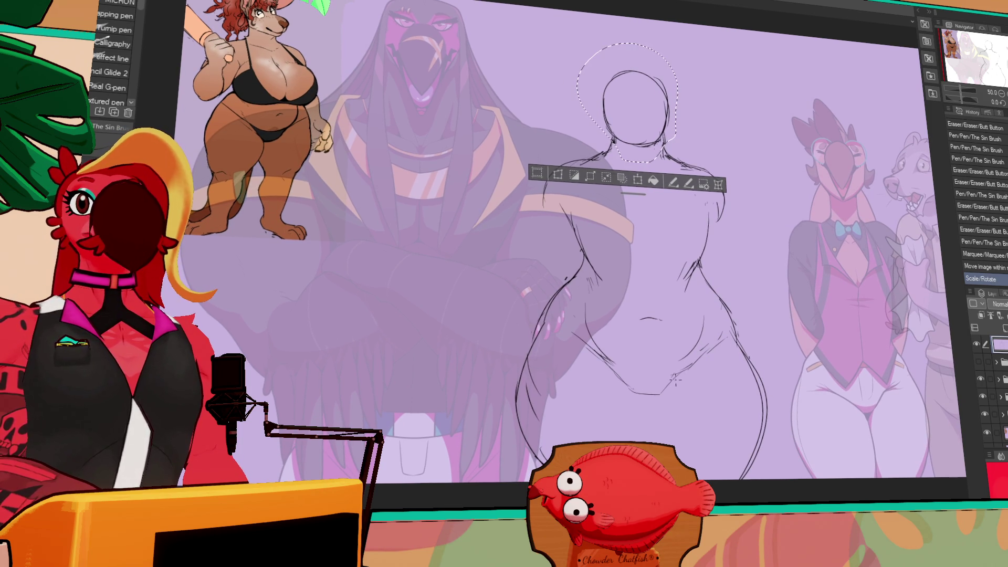
pyautogui.hotkey('ctrl', 'd')
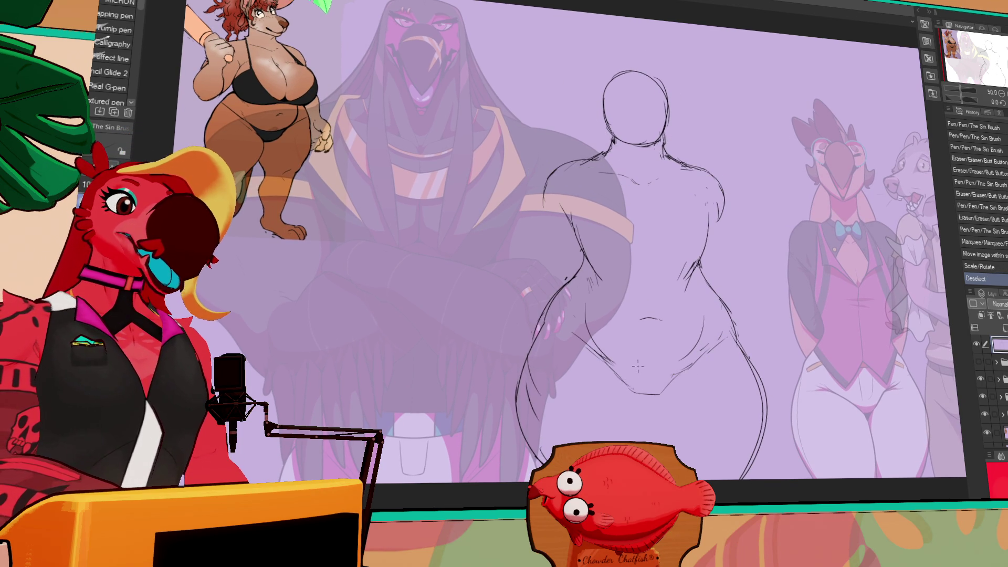
pyautogui.moveTo(624, 380); pyautogui.dragTo(648, 406)
# - Retry the crotch stroke and erase a stray line on the figure
pyautogui.moveTo(641, 396)
pyautogui.mouseDown()
pyautogui.moveTo(653, 415)
pyautogui.moveTo(653, 404)
pyautogui.moveTo(659, 440)
pyautogui.mouseUp()
pyautogui.hotkey('ctrl', 'z')
pyautogui.hotkey('ctrl', 'z')
pyautogui.press('e')
pyautogui.press('p')
pyautogui.press('e')
pyautogui.press('p')
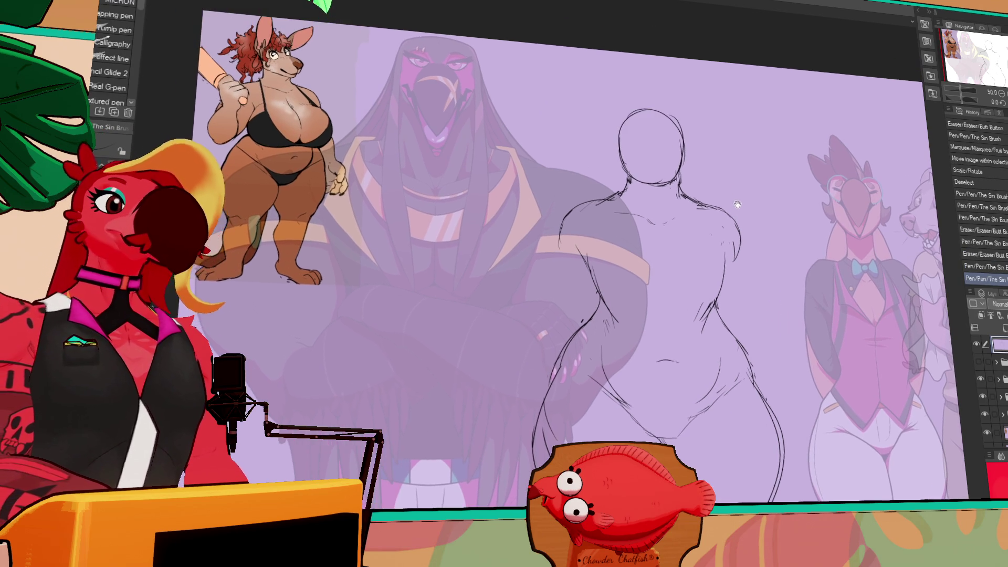
pyautogui.press('e')
pyautogui.moveTo(661, 240); pyautogui.dragTo(665, 247)
pyautogui.press('p')
# - Refine the right shoulder line by adding and trimming strokes
pyautogui.moveTo(678, 182); pyautogui.dragTo(684, 186)
pyautogui.moveTo(680, 183); pyautogui.dragTo(686, 187)
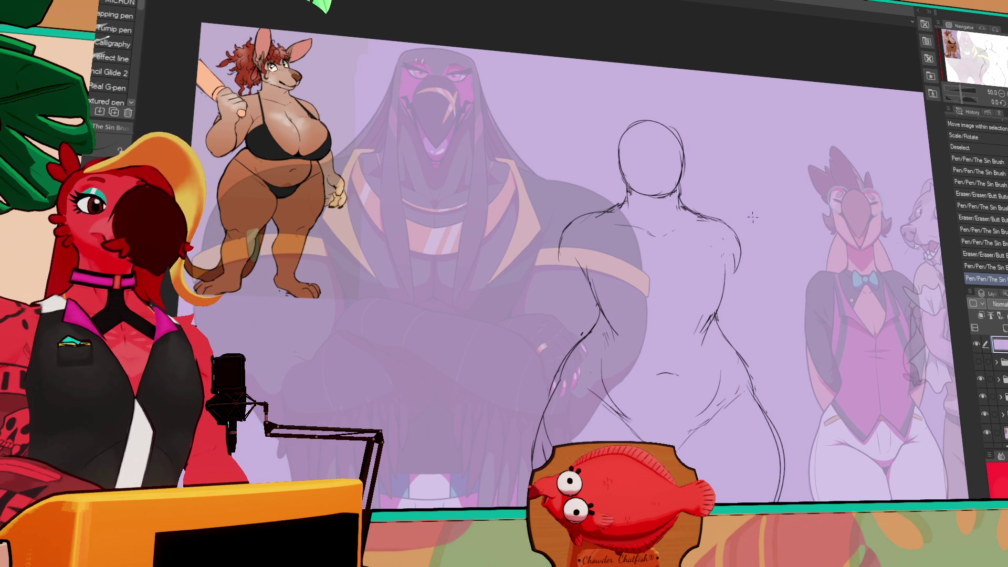
pyautogui.press('e')
pyautogui.moveTo(677, 183); pyautogui.dragTo(687, 187)
pyautogui.press('p')
# - Erase the rough neck lines and redraw a clean neck contour
pyautogui.press('e')
pyautogui.moveTo(638, 221)
pyautogui.mouseDown()
pyautogui.moveTo(633, 207)
pyautogui.moveTo(631, 215)
pyautogui.mouseUp()
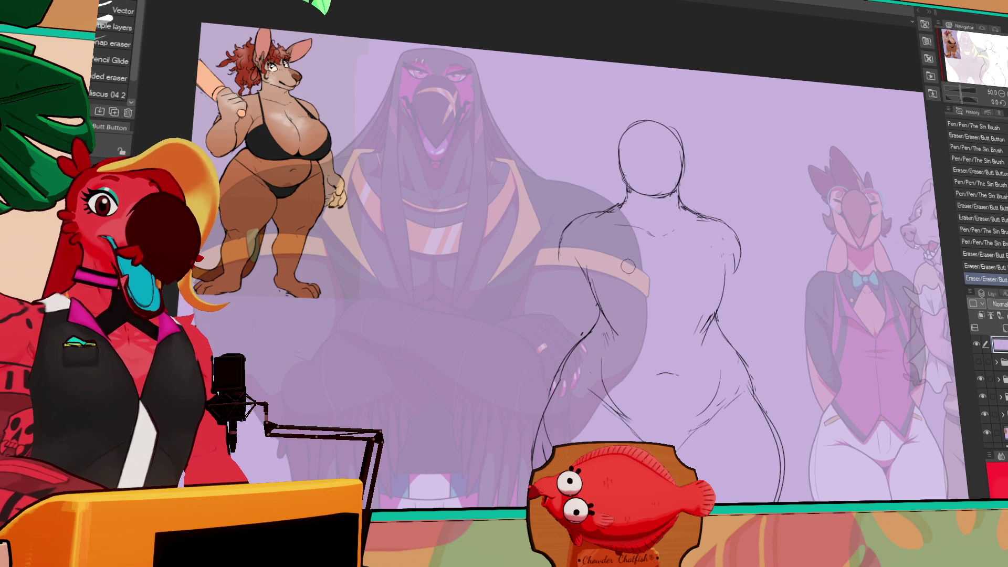
pyautogui.moveTo(632, 239); pyautogui.dragTo(668, 275)
pyautogui.moveTo(675, 231); pyautogui.dragTo(677, 226)
pyautogui.moveTo(672, 233); pyautogui.dragTo(670, 214)
pyautogui.press('p')
pyautogui.press('e')
pyautogui.press('p')
pyautogui.moveTo(653, 247); pyautogui.dragTo(661, 240)
pyautogui.moveTo(651, 303)
pyautogui.mouseDown()
pyautogui.moveTo(662, 256)
pyautogui.moveTo(635, 265)
pyautogui.moveTo(627, 237)
pyautogui.moveTo(635, 256)
pyautogui.mouseUp()
pyautogui.press('e')
pyautogui.press('p')
# - Erase a stray mark near the right shoulder
pyautogui.press('e')
pyautogui.press('p')
pyautogui.press('e')
pyautogui.press('p')
pyautogui.press('e')
pyautogui.moveTo(777, 239); pyautogui.dragTo(768, 265)
pyautogui.press('p')
# - Draw a vertical centre line down through the head
pyautogui.moveTo(817, 232); pyautogui.dragTo(814, 260)
pyautogui.moveTo(691, 137); pyautogui.dragTo(697, 210)
pyautogui.hotkey('ctrl', 'z')
pyautogui.moveTo(692, 138); pyautogui.dragTo(697, 210)
pyautogui.moveTo(826, 230); pyautogui.dragTo(819, 197)
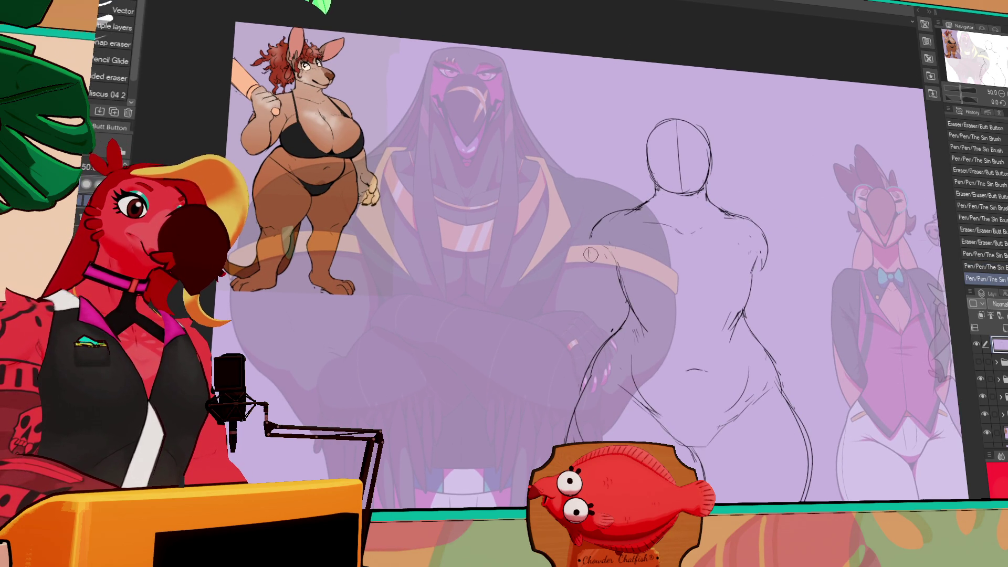
pyautogui.hotkey('ctrl', 'z')
pyautogui.press('e')
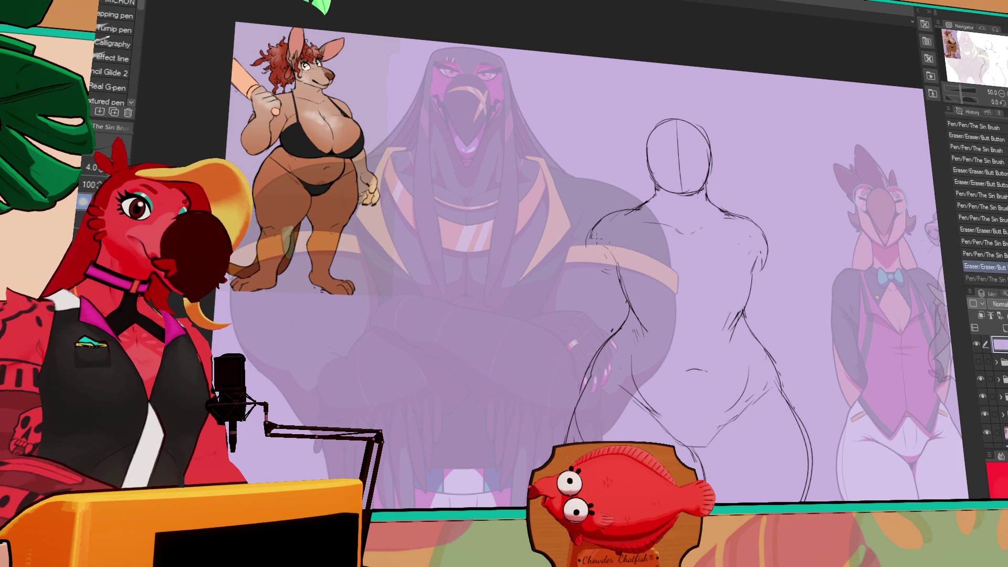
# - Touch up the right shoulder line and rework the left shoulder
pyautogui.press('p')
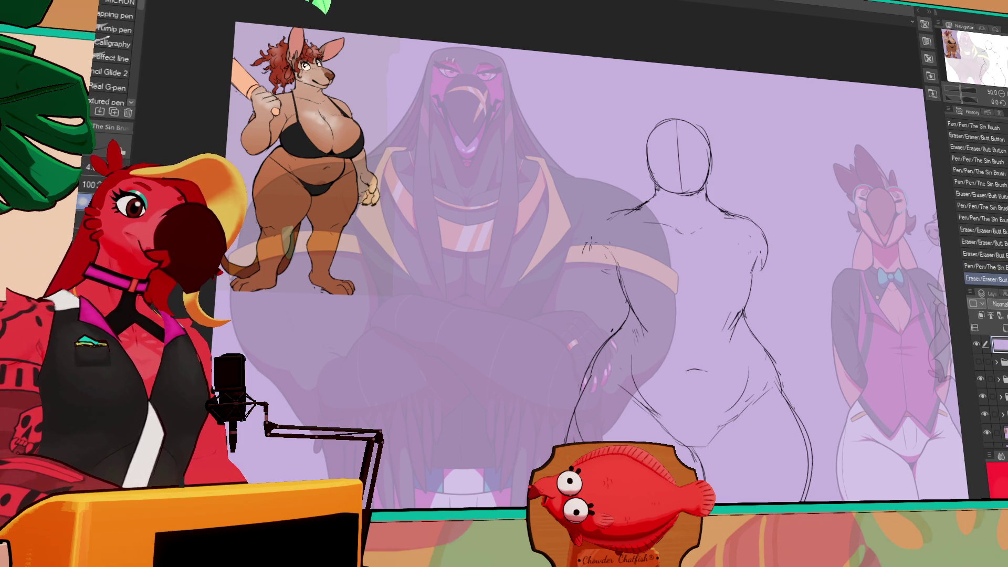
pyautogui.moveTo(750, 215); pyautogui.dragTo(762, 253)
pyautogui.press('e')
pyautogui.press('p')
pyautogui.press('e')
pyautogui.press('p')
pyautogui.press('e')
pyautogui.moveTo(603, 257)
pyautogui.mouseDown()
pyautogui.moveTo(609, 246)
pyautogui.moveTo(590, 250)
pyautogui.moveTo(638, 213)
pyautogui.mouseUp()
pyautogui.press('p')
pyautogui.press('e')
pyautogui.press('p')
pyautogui.moveTo(683, 189); pyautogui.dragTo(692, 183)
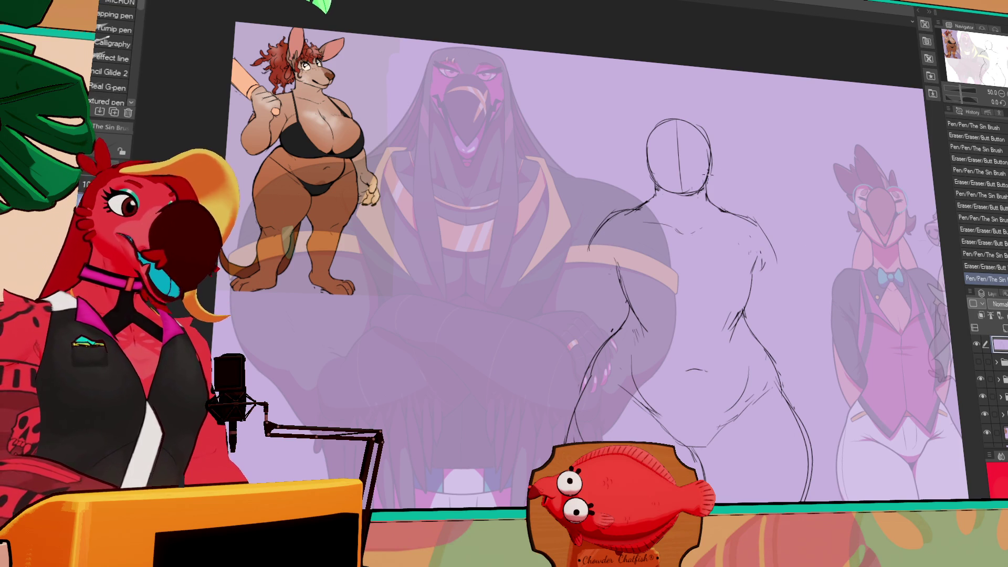
# - Clean rough marks off the right shoulder and rework the left arm line
pyautogui.press('e')
pyautogui.moveTo(761, 244)
pyautogui.mouseDown()
pyautogui.moveTo(753, 251)
pyautogui.moveTo(765, 262)
pyautogui.mouseUp()
pyautogui.moveTo(755, 246)
pyautogui.mouseDown()
pyautogui.moveTo(750, 257)
pyautogui.moveTo(755, 227)
pyautogui.mouseUp()
pyautogui.press('p')
pyautogui.moveTo(630, 270); pyautogui.dragTo(622, 283)
pyautogui.press('e')
pyautogui.moveTo(624, 279); pyautogui.dragTo(613, 260)
pyautogui.press('p')
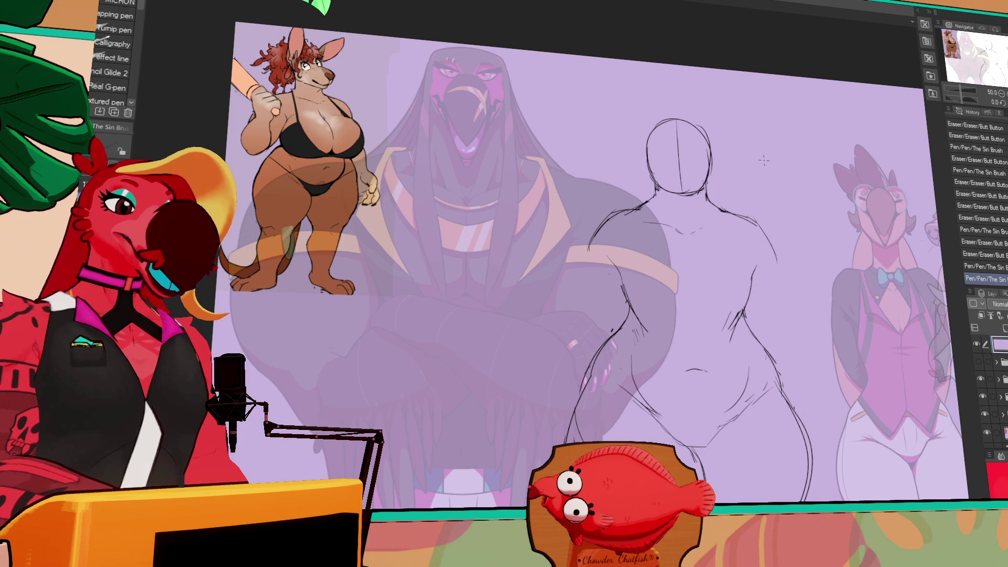
# - Erase the old hip lines and resketch the hips with small strokes
pyautogui.press('e')
pyautogui.moveTo(740, 310); pyautogui.dragTo(719, 336)
pyautogui.moveTo(647, 313)
pyautogui.mouseDown()
pyautogui.moveTo(644, 335)
pyautogui.moveTo(625, 349)
pyautogui.moveTo(612, 316)
pyautogui.mouseUp()
pyautogui.press('p')
pyautogui.hotkey('ctrl', 'z')
pyautogui.moveTo(582, 376)
pyautogui.mouseDown()
pyautogui.moveTo(588, 389)
pyautogui.moveTo(606, 348)
pyautogui.mouseUp()
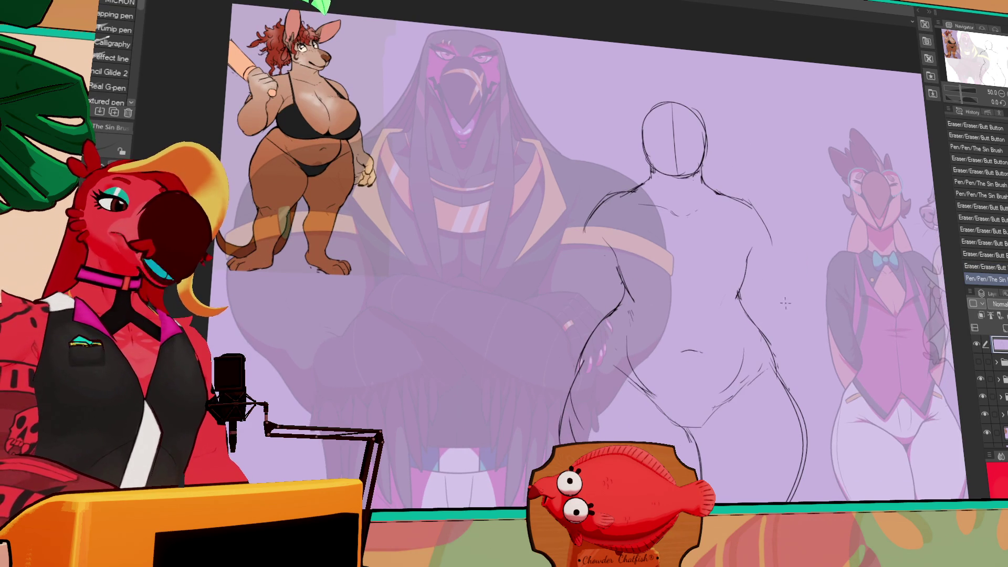
pyautogui.press('e')
pyautogui.moveTo(755, 340); pyautogui.dragTo(729, 333)
pyautogui.moveTo(660, 350)
pyautogui.mouseDown()
pyautogui.moveTo(624, 336)
pyautogui.moveTo(645, 375)
pyautogui.mouseUp()
pyautogui.press('p')
pyautogui.moveTo(735, 346)
pyautogui.mouseDown()
pyautogui.moveTo(747, 354)
pyautogui.moveTo(719, 396)
pyautogui.moveTo(738, 349)
pyautogui.mouseUp()
pyautogui.press('e')
pyautogui.press('p')
# - Add small strokes at the hip, the right waist and along the torso
pyautogui.scroll(-1, 733, 370)
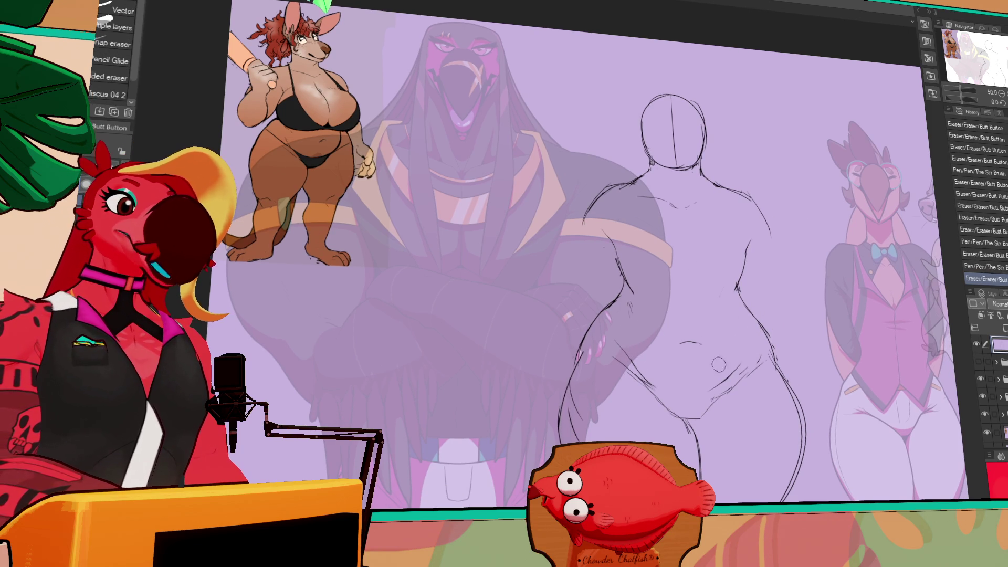
pyautogui.hotkey('ctrl', 'z')
pyautogui.hotkey('ctrl', 'y')
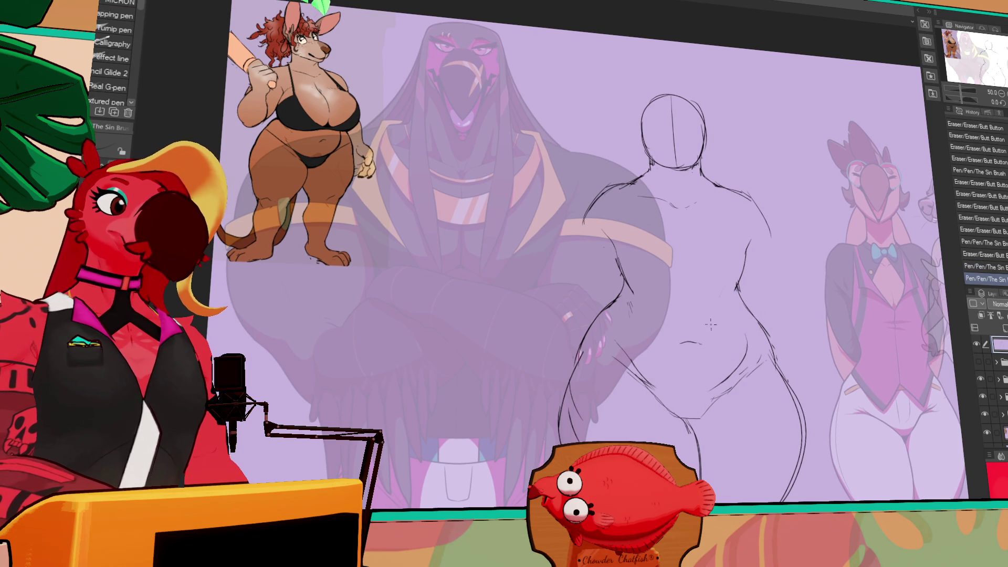
pyautogui.moveTo(630, 295); pyautogui.dragTo(663, 272)
pyautogui.moveTo(743, 268); pyautogui.dragTo(748, 260)
pyautogui.moveTo(638, 294)
pyautogui.mouseDown()
pyautogui.moveTo(610, 249)
pyautogui.moveTo(623, 288)
pyautogui.mouseUp()
pyautogui.hotkey('ctrl', 'z')
pyautogui.scroll(1, 748, 256)
pyautogui.moveTo(766, 243)
pyautogui.mouseDown()
pyautogui.moveTo(770, 257)
pyautogui.moveTo(741, 291)
pyautogui.moveTo(753, 317)
pyautogui.mouseUp()
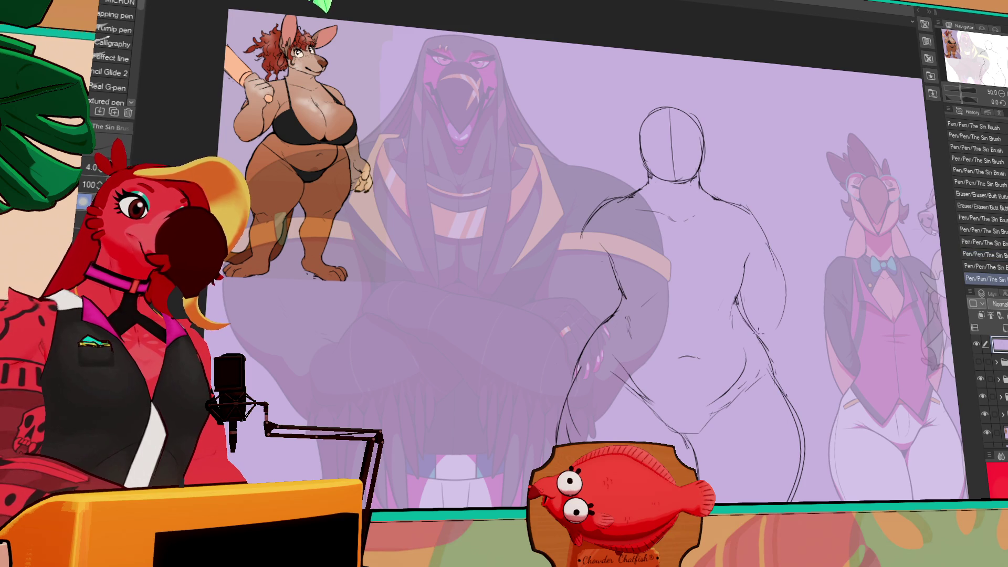
# - Erase marks on the torso and redraw its line
pyautogui.press('e')
pyautogui.moveTo(775, 262); pyautogui.dragTo(745, 294)
pyautogui.moveTo(744, 299); pyautogui.dragTo(750, 318)
pyautogui.press('p')
pyautogui.moveTo(747, 270); pyautogui.dragTo(752, 279)
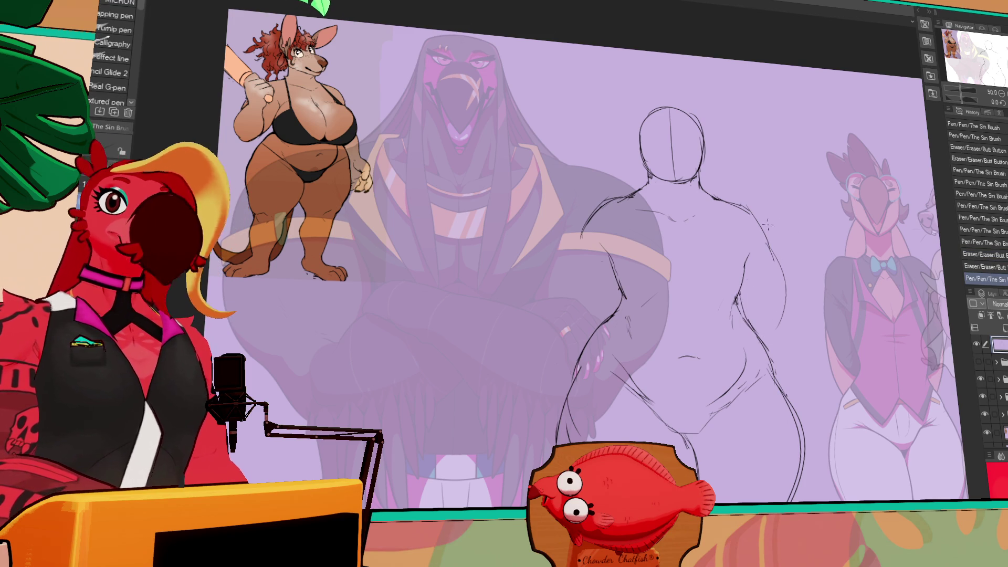
pyautogui.moveTo(834, 250); pyautogui.dragTo(831, 242)
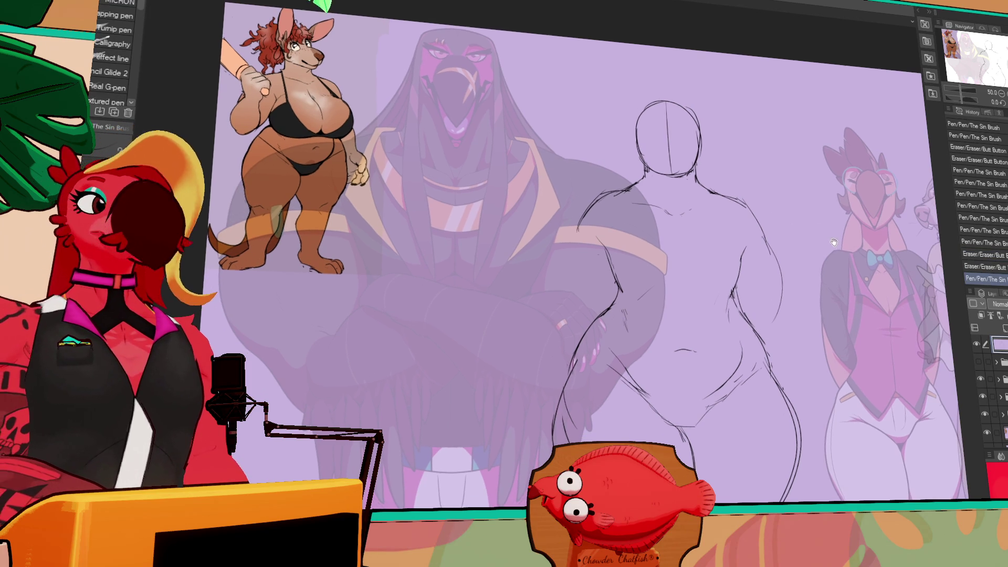
pyautogui.press('e')
pyautogui.moveTo(755, 243)
pyautogui.mouseDown()
pyautogui.moveTo(770, 254)
pyautogui.moveTo(764, 296)
pyautogui.mouseUp()
pyautogui.press('p')
pyautogui.hotkey('ctrl', 'z')
pyautogui.hotkey('ctrl', 'z')
pyautogui.moveTo(779, 263); pyautogui.dragTo(775, 323)
# - Redraw the right torso contour until it sits cleanly
pyautogui.moveTo(781, 242); pyautogui.dragTo(772, 331)
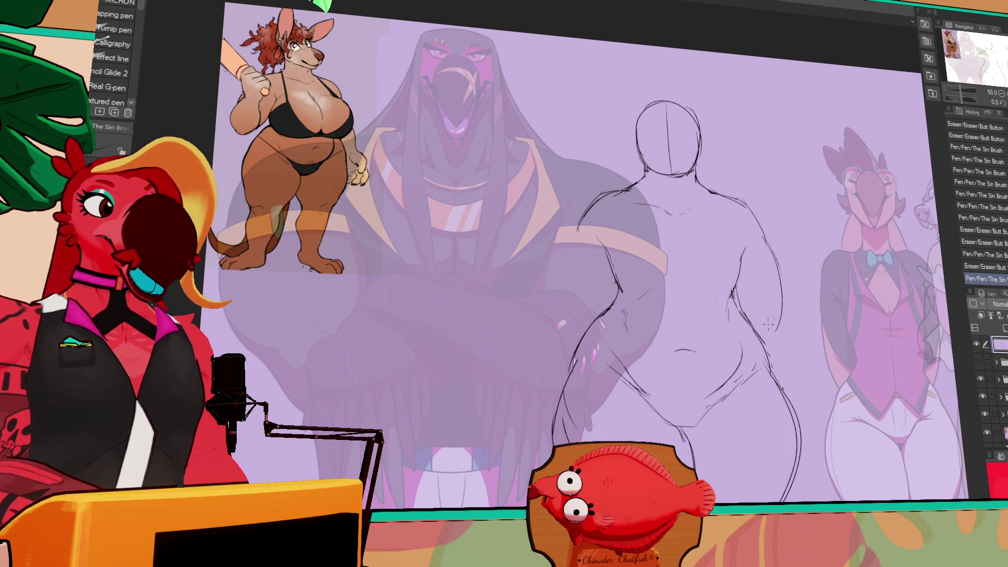
pyautogui.hotkey('ctrl', 'z')
pyautogui.press('e')
pyautogui.press('p')
pyautogui.moveTo(775, 247)
pyautogui.mouseDown()
pyautogui.moveTo(780, 286)
pyautogui.moveTo(767, 315)
pyautogui.moveTo(780, 301)
pyautogui.moveTo(774, 294)
pyautogui.mouseUp()
pyautogui.hotkey('ctrl', 'z')
pyautogui.moveTo(777, 244); pyautogui.dragTo(776, 315)
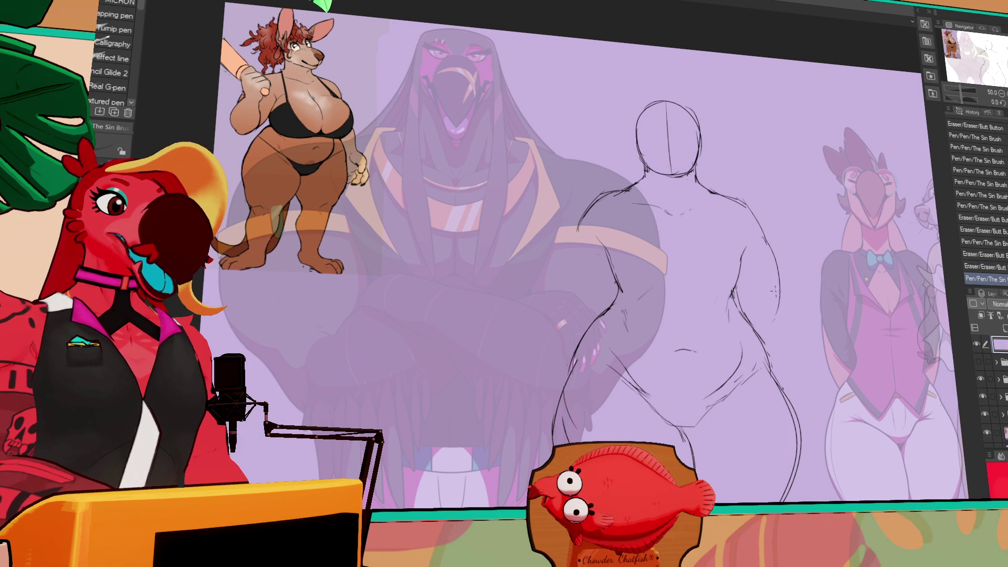
pyautogui.press('e')
# - Erase the rough left arm lines and redraw the left arm and shoulder
pyautogui.moveTo(581, 246); pyautogui.dragTo(596, 192)
pyautogui.press('p')
pyautogui.hotkey('ctrl', 'z')
pyautogui.moveTo(582, 225); pyautogui.dragTo(591, 194)
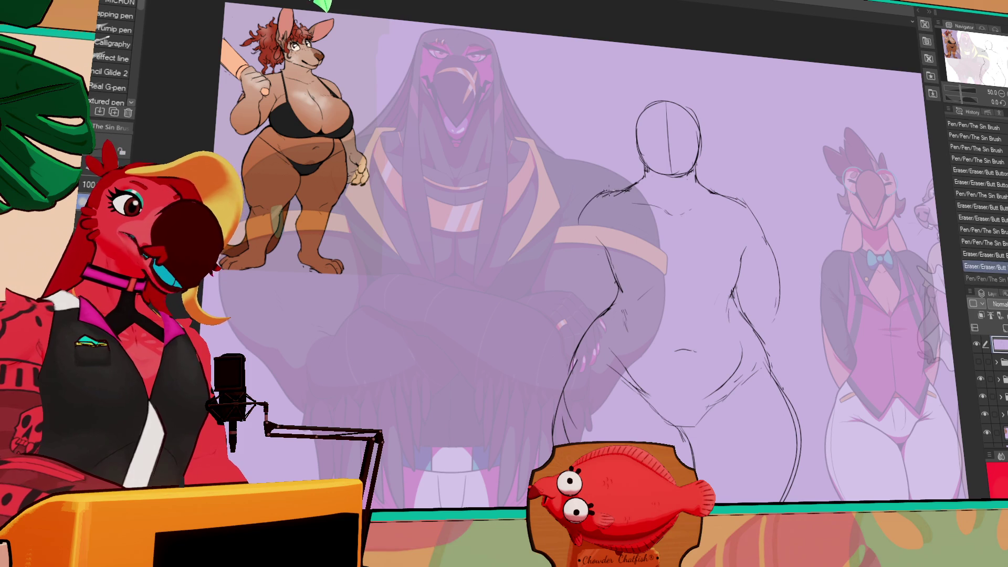
pyautogui.moveTo(577, 231)
pyautogui.mouseDown()
pyautogui.moveTo(614, 189)
pyautogui.moveTo(604, 210)
pyautogui.mouseUp()
pyautogui.hotkey('ctrl', 'z')
pyautogui.press('e')
pyautogui.moveTo(609, 202); pyautogui.dragTo(622, 194)
pyautogui.press('p')
pyautogui.moveTo(672, 157); pyautogui.dragTo(681, 150)
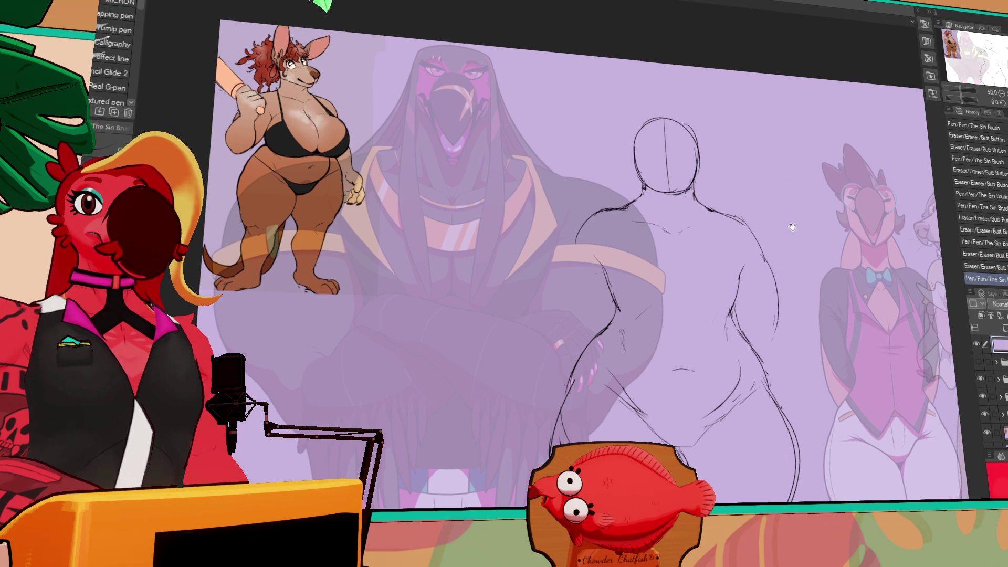
# - Pan the view over to the kangaroo reference image
pyautogui.moveTo(687, 169)
pyautogui.mouseDown()
pyautogui.moveTo(867, 261)
pyautogui.moveTo(974, 256)
pyautogui.mouseUp()
pyautogui.moveTo(714, 212); pyautogui.dragTo(673, 236)
pyautogui.moveTo(711, 227); pyautogui.dragTo(673, 236)
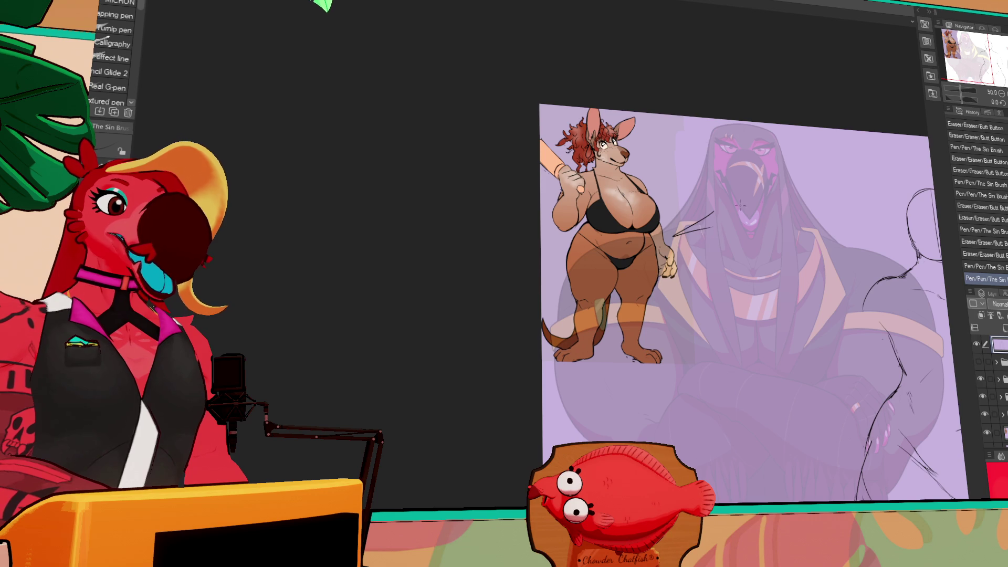
# - Undo the stray stroke by the hand and sketch a rough head circle with curves beside it
pyautogui.hotkey('ctrl', 'z')
pyautogui.moveTo(729, 211)
pyautogui.mouseDown()
pyautogui.moveTo(476, 192)
pyautogui.moveTo(460, 168)
pyautogui.mouseUp()
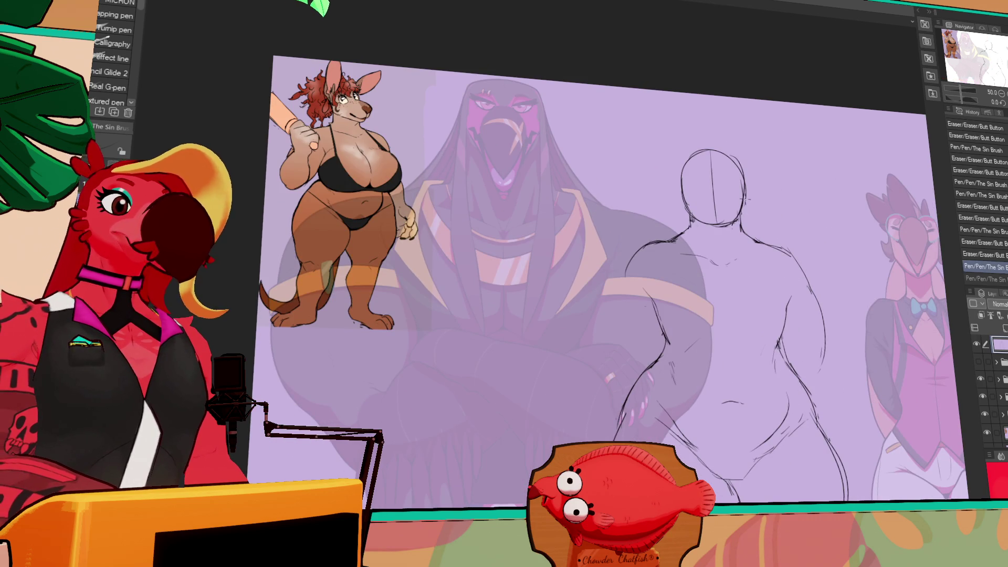
pyautogui.moveTo(668, 365); pyautogui.dragTo(680, 388)
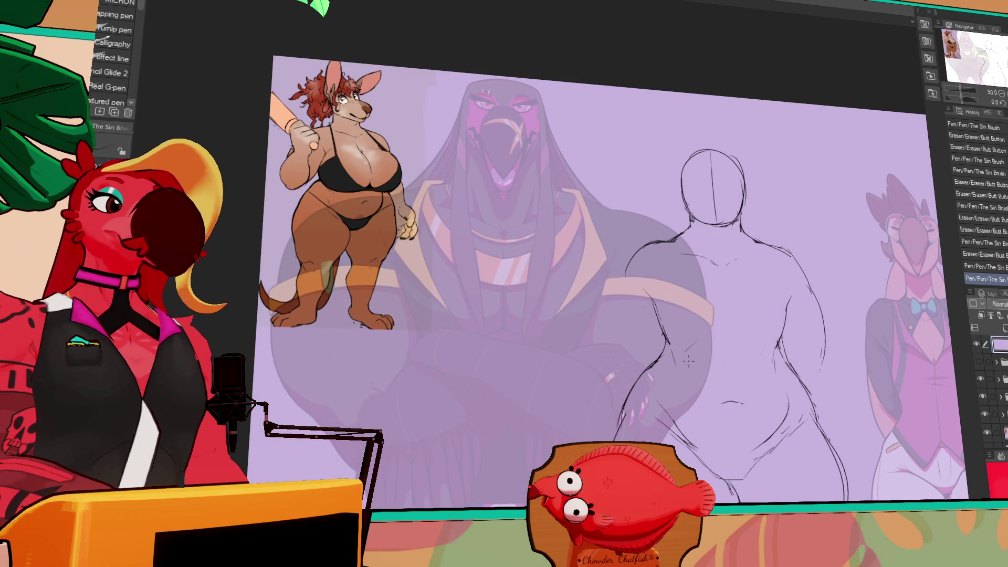
pyautogui.moveTo(547, 170)
pyautogui.mouseDown()
pyautogui.moveTo(558, 206)
pyautogui.moveTo(486, 257)
pyautogui.moveTo(570, 296)
pyautogui.mouseUp()
pyautogui.moveTo(587, 211)
pyautogui.mouseDown()
pyautogui.moveTo(602, 251)
pyautogui.moveTo(579, 313)
pyautogui.moveTo(531, 336)
pyautogui.mouseUp()
pyautogui.moveTo(551, 131)
pyautogui.mouseDown()
pyautogui.moveTo(533, 168)
pyautogui.moveTo(578, 126)
pyautogui.moveTo(580, 162)
pyautogui.moveTo(564, 129)
pyautogui.mouseUp()
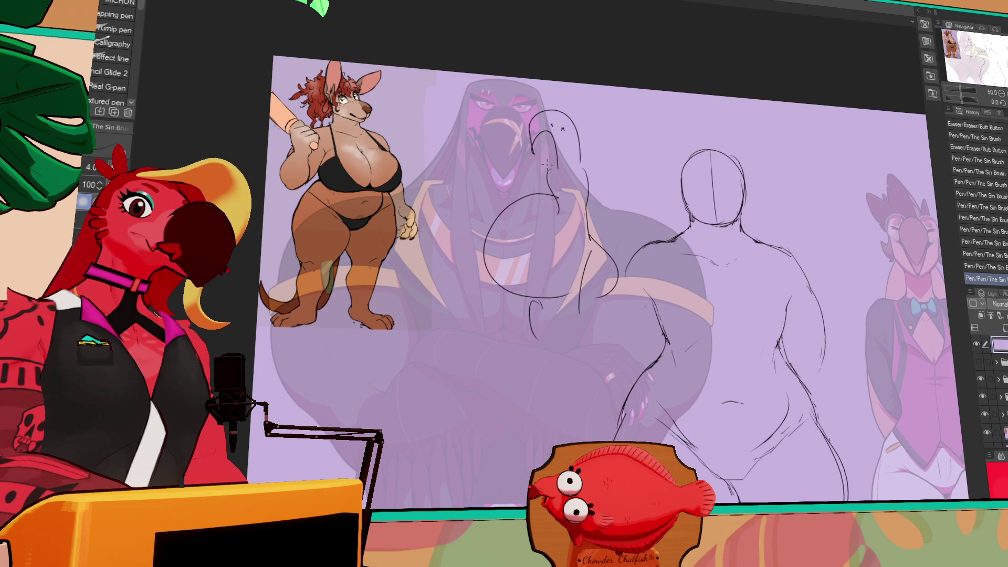
# - Lasso-select the stray head strokes, delete them, and clear the selection
pyautogui.press('m')
pyautogui.moveTo(622, 283)
pyautogui.mouseDown()
pyautogui.moveTo(559, 361)
pyautogui.moveTo(535, 83)
pyautogui.mouseUp()
pyautogui.press('Delete')
pyautogui.hotkey('ctrl', 'd')
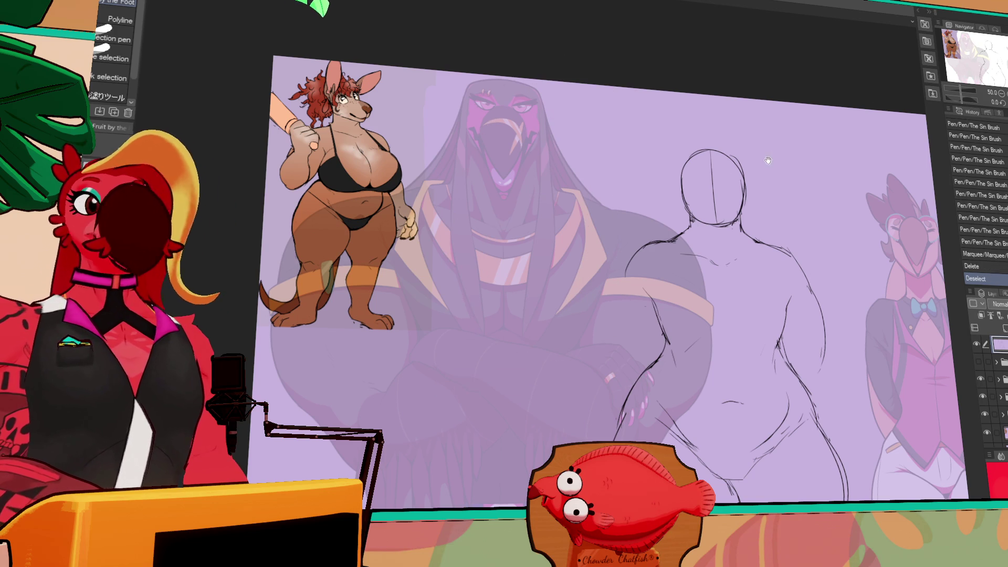
# - Erase the rough belly line and redraw the belly curve, undoing unwanted strokes
pyautogui.press('p')
pyautogui.scroll(-3, 642, 333)
pyautogui.press('p')
pyautogui.moveTo(642, 333)
pyautogui.mouseDown()
pyautogui.moveTo(683, 378)
pyautogui.moveTo(734, 380)
pyautogui.moveTo(762, 348)
pyautogui.moveTo(745, 362)
pyautogui.moveTo(762, 328)
pyautogui.mouseUp()
pyautogui.hotkey('ctrl', 'z')
pyautogui.hotkey('ctrl', 'z')
pyautogui.press('e')
pyautogui.press('p')
pyautogui.hotkey('ctrl', 'z')
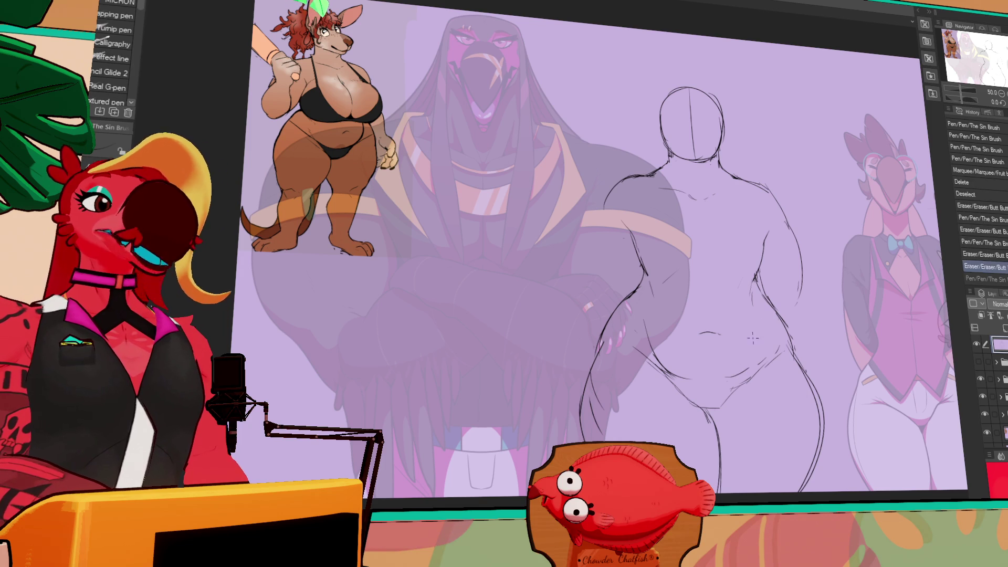
pyautogui.press('e')
pyautogui.moveTo(724, 371)
pyautogui.mouseDown()
pyautogui.moveTo(748, 360)
pyautogui.moveTo(730, 374)
pyautogui.moveTo(759, 328)
pyautogui.mouseUp()
pyautogui.press('p')
pyautogui.hotkey('ctrl', 'z')
pyautogui.hotkey('ctrl', 'z')
pyautogui.hotkey('ctrl', 'z')
pyautogui.moveTo(728, 377); pyautogui.dragTo(751, 340)
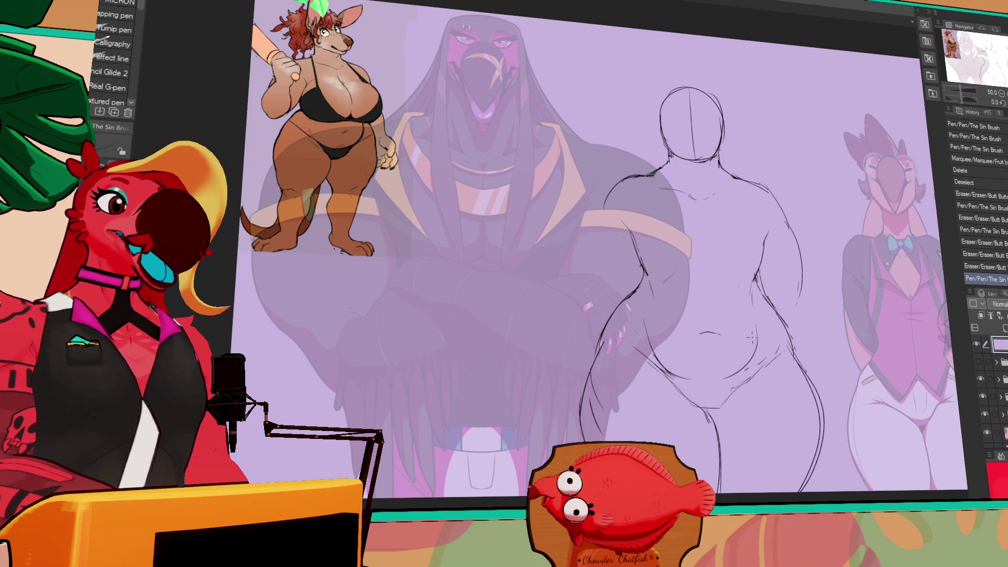
# - Clean up the lines around the belly and the stray lines on the lower left
pyautogui.press('e')
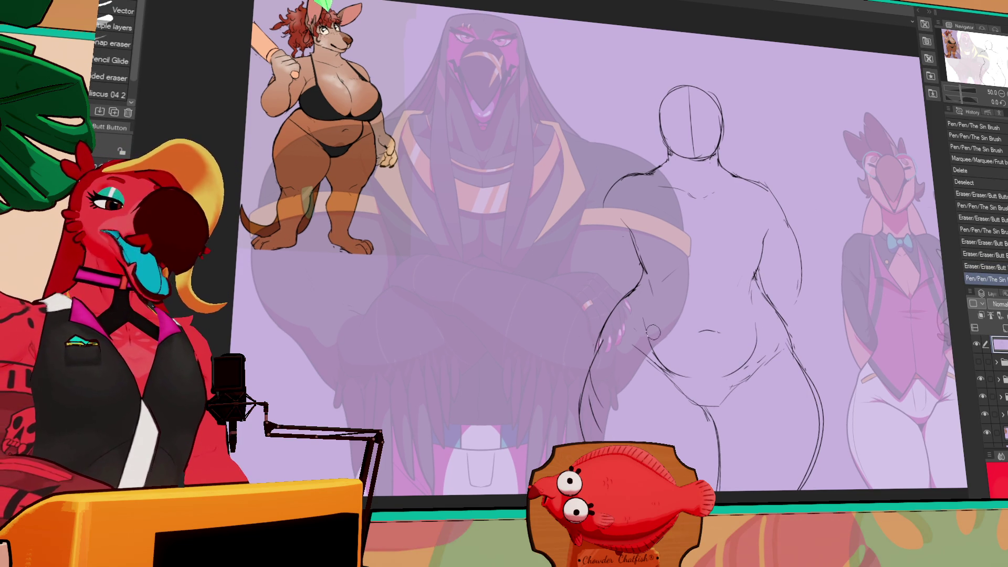
pyautogui.moveTo(672, 338)
pyautogui.mouseDown()
pyautogui.moveTo(653, 328)
pyautogui.moveTo(667, 356)
pyautogui.mouseUp()
pyautogui.press('p')
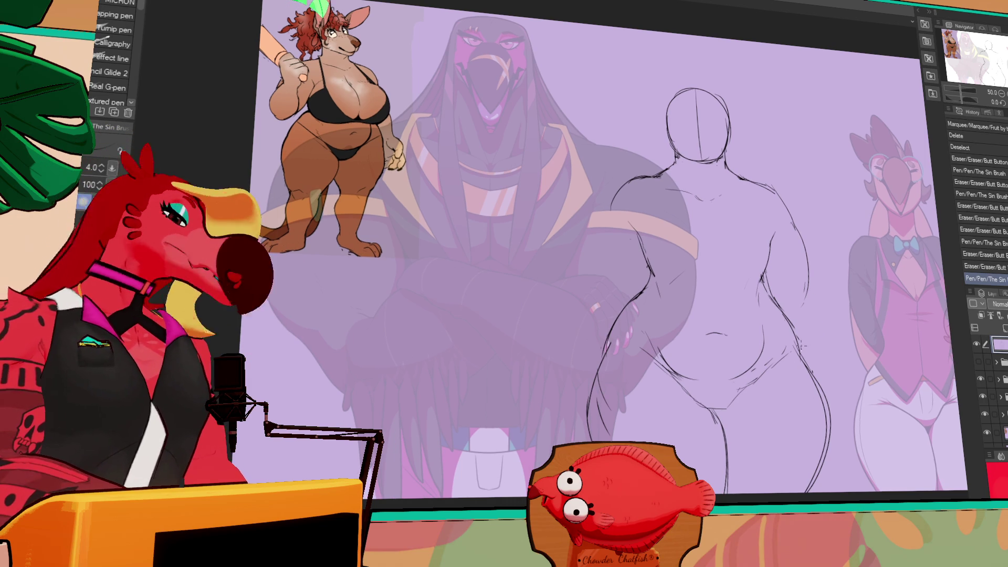
pyautogui.press('e')
pyautogui.moveTo(602, 430); pyautogui.dragTo(612, 355)
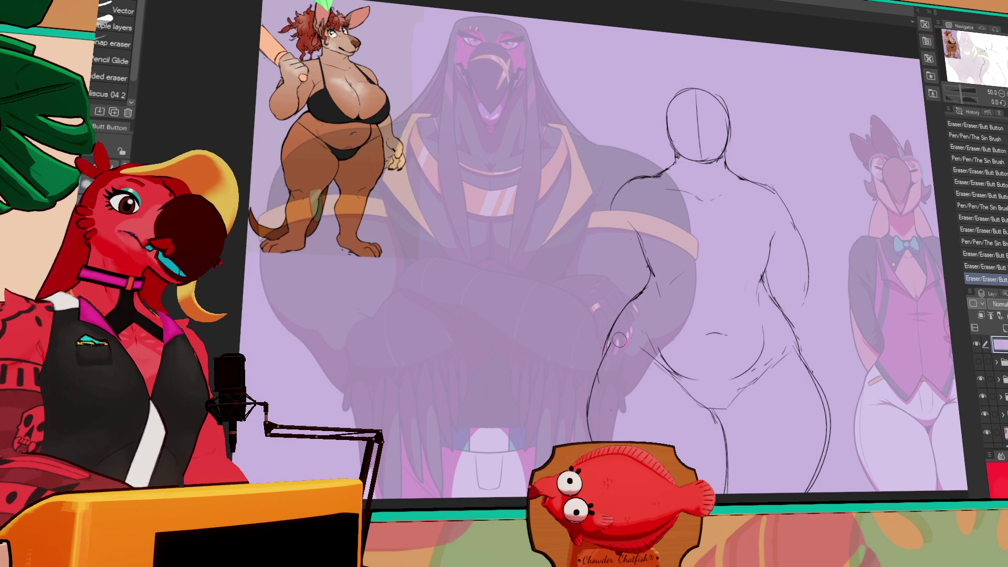
pyautogui.press('p')
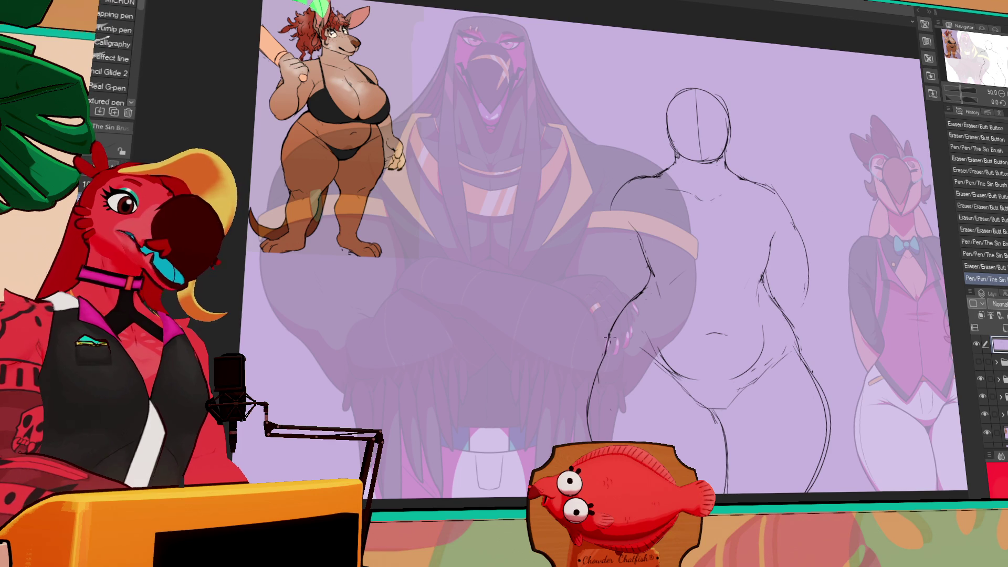
pyautogui.press('e')
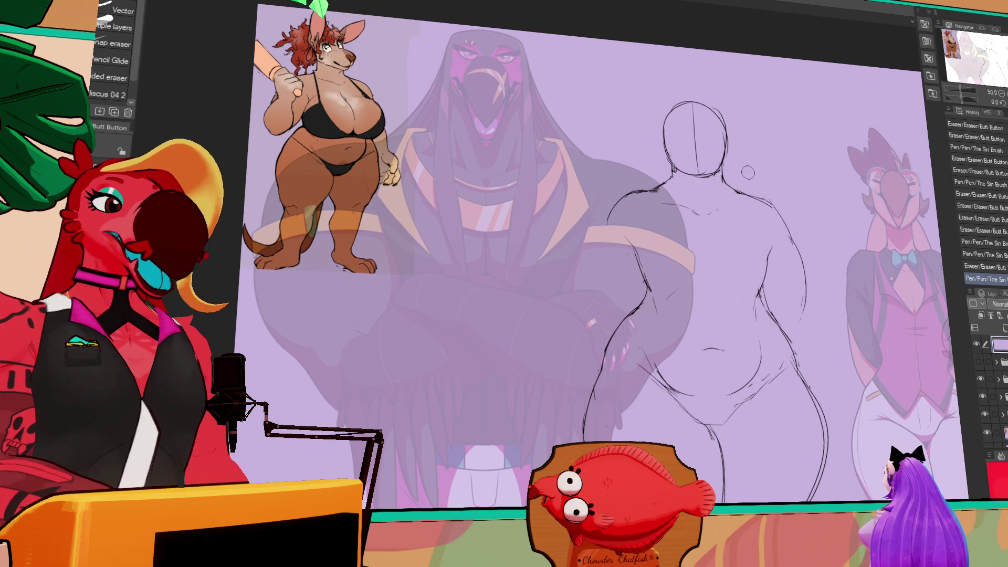
pyautogui.press('p')
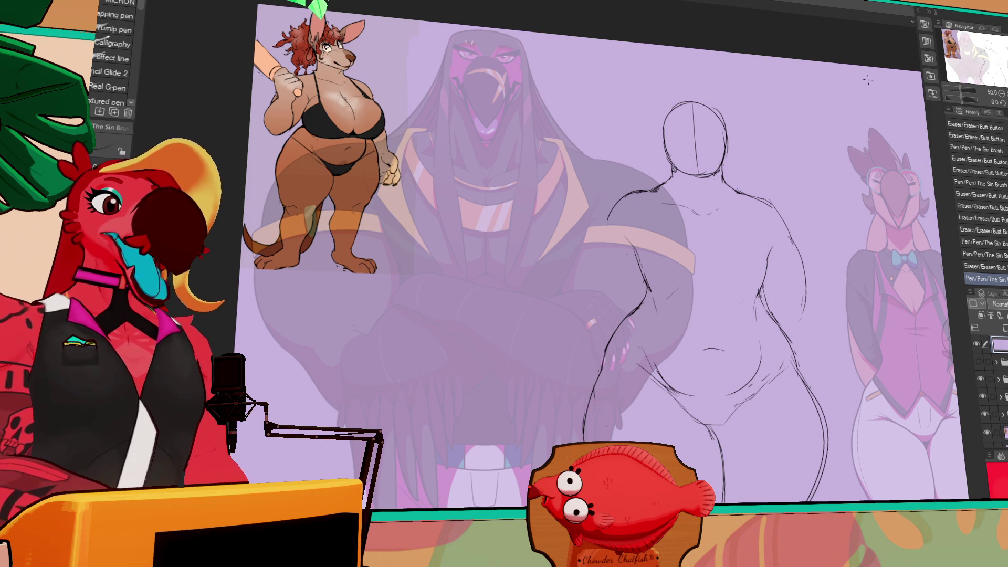
# - Add a small stroke and redraw the head's centre line
pyautogui.moveTo(782, 200); pyautogui.dragTo(780, 215)
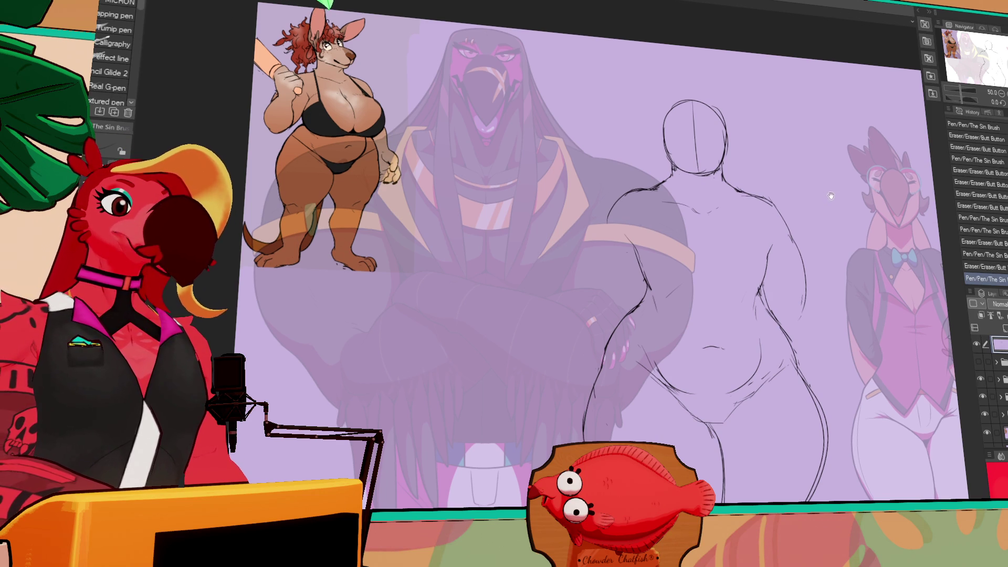
pyautogui.moveTo(692, 111); pyautogui.dragTo(696, 167)
pyautogui.moveTo(691, 107); pyautogui.dragTo(696, 167)
pyautogui.moveTo(689, 105); pyautogui.dragTo(691, 164)
pyautogui.scroll(-1, 710, 157)
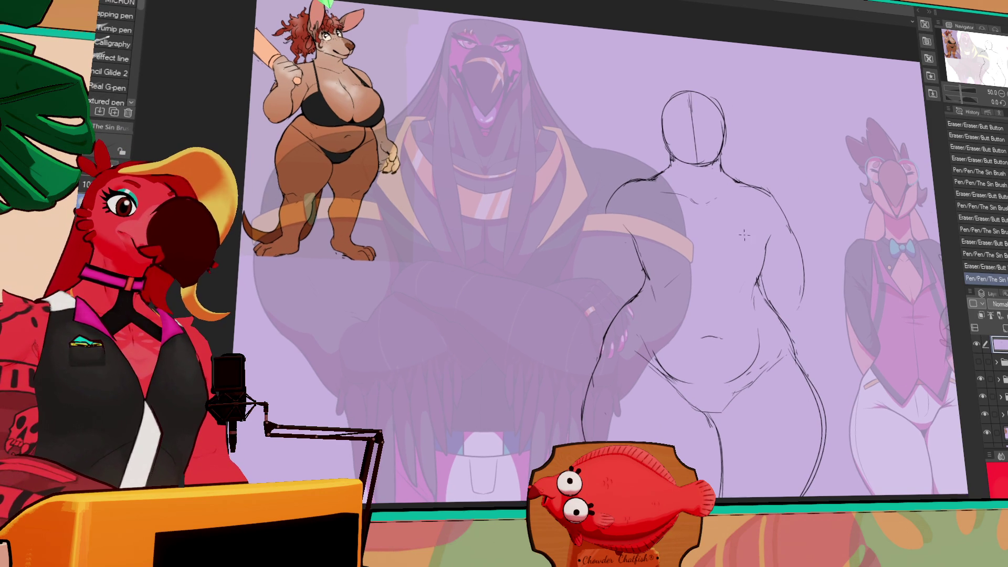
# - Add short strokes along the torso centre and sketch a chest curve and waist line
pyautogui.moveTo(709, 236); pyautogui.dragTo(711, 260)
pyautogui.moveTo(710, 241); pyautogui.dragTo(713, 265)
pyautogui.moveTo(714, 252); pyautogui.dragTo(720, 272)
pyautogui.moveTo(655, 218)
pyautogui.mouseDown()
pyautogui.moveTo(622, 262)
pyautogui.moveTo(647, 312)
pyautogui.moveTo(705, 315)
pyautogui.mouseUp()
pyautogui.moveTo(771, 236)
pyautogui.mouseDown()
pyautogui.moveTo(794, 313)
pyautogui.moveTo(769, 321)
pyautogui.mouseUp()
pyautogui.hotkey('ctrl', 'z')
# - Redraw the hip lines and retry the waist line, undoing unwanted strokes
pyautogui.moveTo(622, 236)
pyautogui.mouseDown()
pyautogui.moveTo(624, 284)
pyautogui.moveTo(670, 311)
pyautogui.moveTo(674, 326)
pyautogui.moveTo(743, 313)
pyautogui.moveTo(784, 322)
pyautogui.mouseUp()
pyautogui.hotkey('ctrl', 'z')
pyautogui.press('e')
pyautogui.press('p')
pyautogui.moveTo(722, 315); pyautogui.dragTo(723, 327)
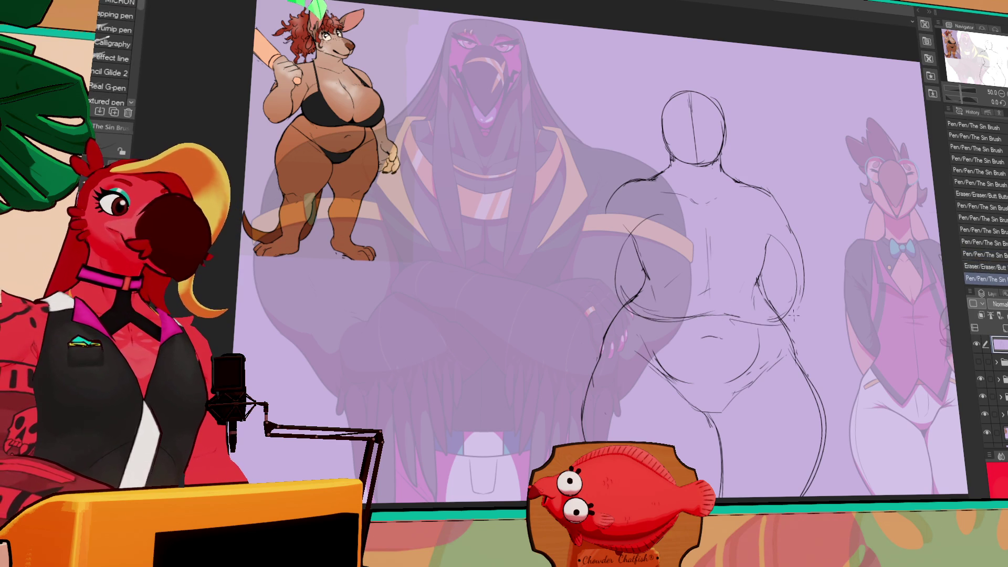
pyautogui.hotkey('ctrl', 'z')
pyautogui.hotkey('ctrl', 'z')
# - Rework the right torso contour, comparing versions with undo and redo before redrawing it
pyautogui.moveTo(767, 239); pyautogui.dragTo(771, 281)
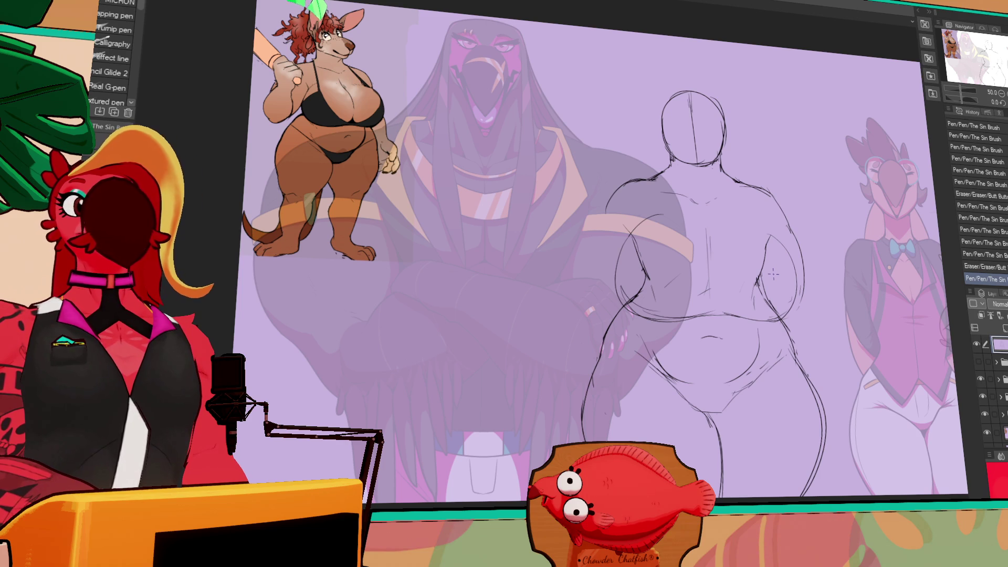
pyautogui.press('e')
pyautogui.moveTo(782, 241); pyautogui.dragTo(779, 315)
pyautogui.press('p')
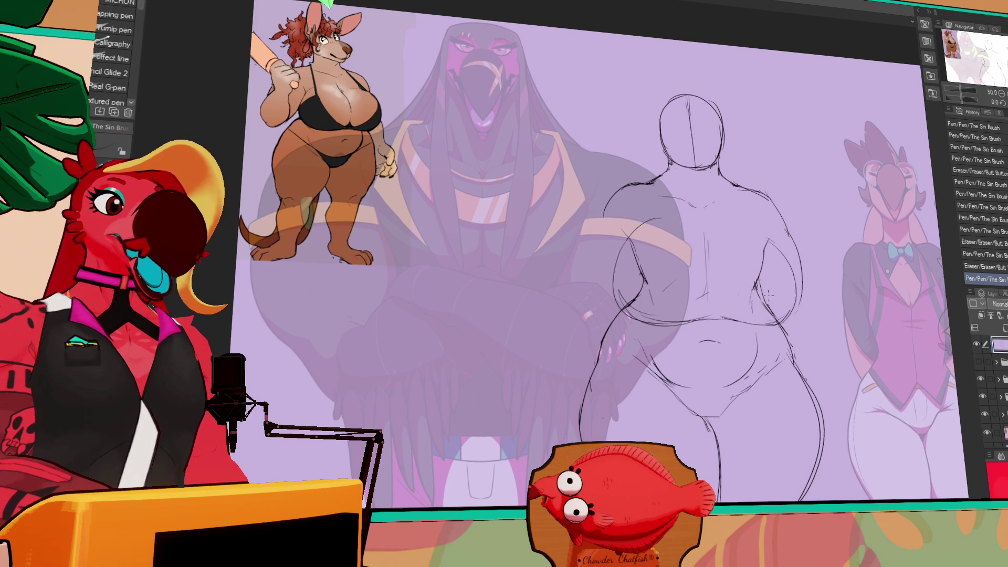
pyautogui.hotkey('ctrl', 'z')
pyautogui.hotkey('ctrl', 'y')
pyautogui.hotkey('ctrl', 'z')
pyautogui.hotkey('ctrl', 'y')
pyautogui.hotkey('ctrl', 'z')
pyautogui.moveTo(777, 239); pyautogui.dragTo(787, 320)
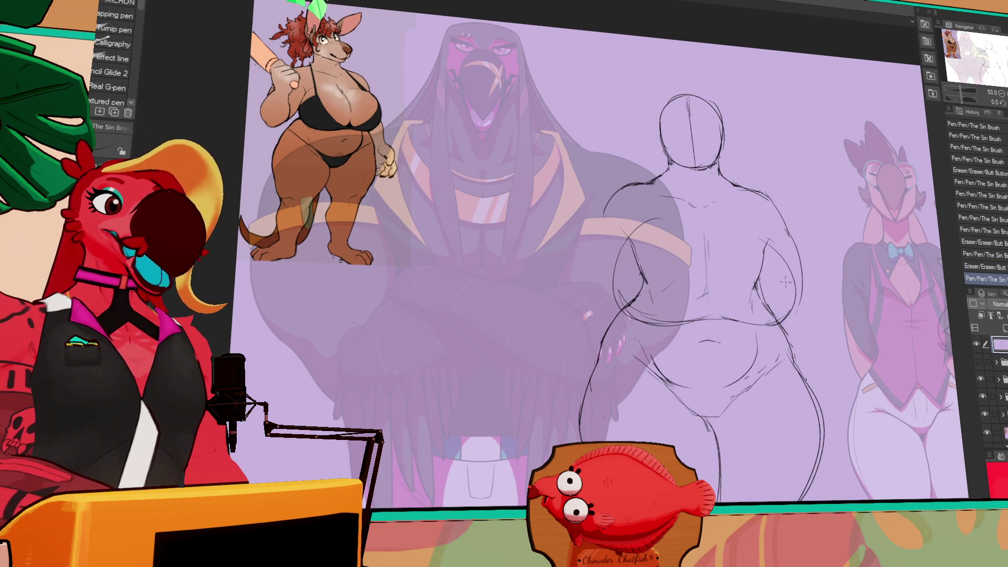
# - Erase and redraw the left shoulder and side contours, then circle the right character's head
pyautogui.press('e')
pyautogui.moveTo(624, 216)
pyautogui.mouseDown()
pyautogui.moveTo(659, 238)
pyautogui.moveTo(643, 241)
pyautogui.mouseUp()
pyautogui.moveTo(609, 263); pyautogui.dragTo(615, 278)
pyautogui.press('p')
pyautogui.moveTo(629, 239)
pyautogui.mouseDown()
pyautogui.moveTo(614, 268)
pyautogui.moveTo(630, 315)
pyautogui.mouseUp()
pyautogui.press('e')
pyautogui.press('p')
pyautogui.moveTo(614, 260); pyautogui.dragTo(636, 318)
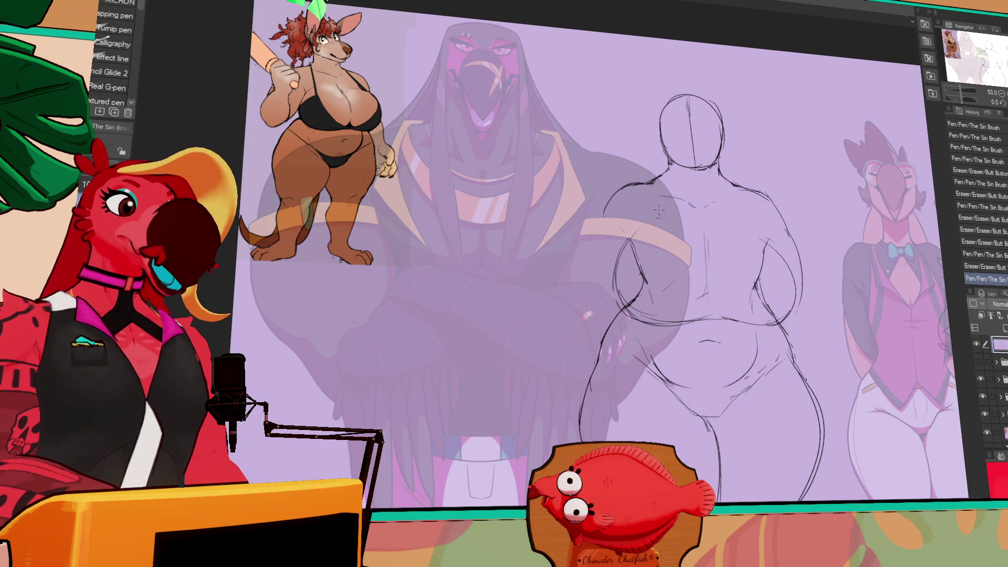
pyautogui.moveTo(627, 261); pyautogui.dragTo(635, 294)
pyautogui.moveTo(658, 210); pyautogui.dragTo(643, 220)
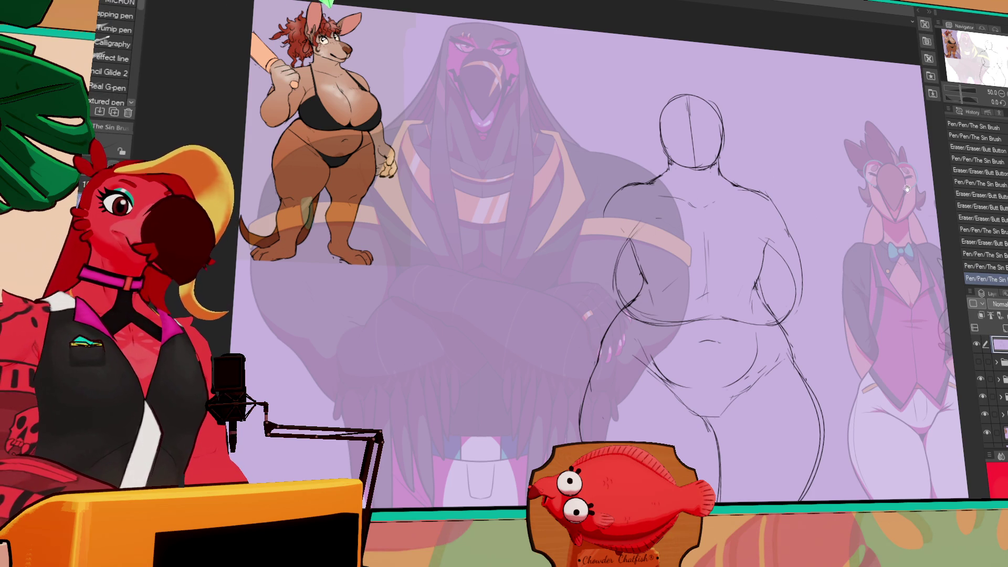
pyautogui.moveTo(908, 187); pyautogui.dragTo(837, 195)
pyautogui.moveTo(814, 140); pyautogui.dragTo(813, 142)
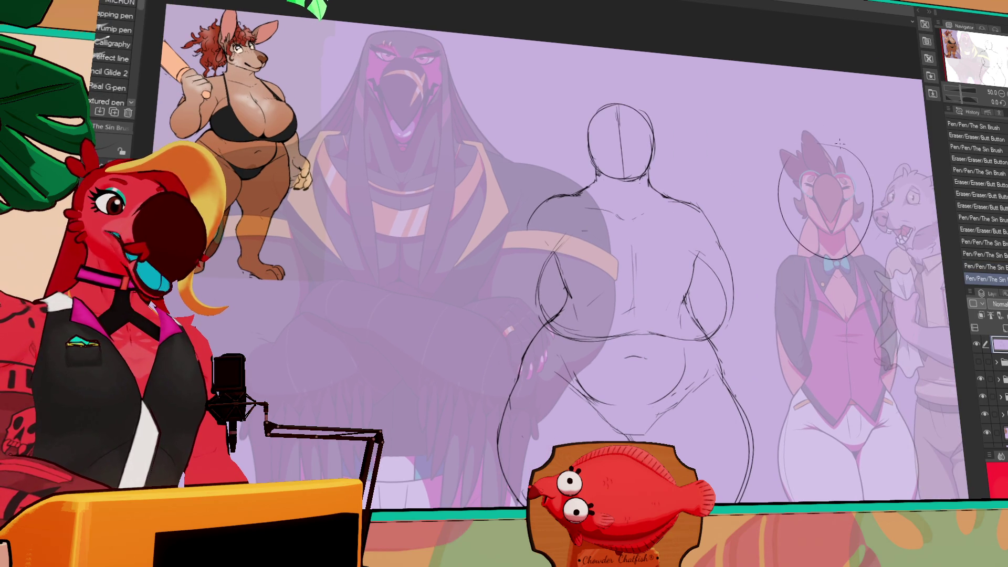
# - Undo the circle around the reference head and erase a line at the left shoulder
pyautogui.hotkey('ctrl', 'z')
pyautogui.press('e')
pyautogui.moveTo(554, 262)
pyautogui.mouseDown()
pyautogui.moveTo(580, 227)
pyautogui.moveTo(667, 201)
pyautogui.mouseUp()
pyautogui.press('p')
pyautogui.press('e')
pyautogui.press('p')
pyautogui.press('e')
pyautogui.moveTo(677, 239)
pyautogui.mouseDown()
pyautogui.moveTo(714, 241)
pyautogui.moveTo(701, 246)
pyautogui.mouseUp()
pyautogui.press('p')
# - Touch up the left shoulder line, alternating eraser and pen
pyautogui.hotkey('ctrl', 'z')
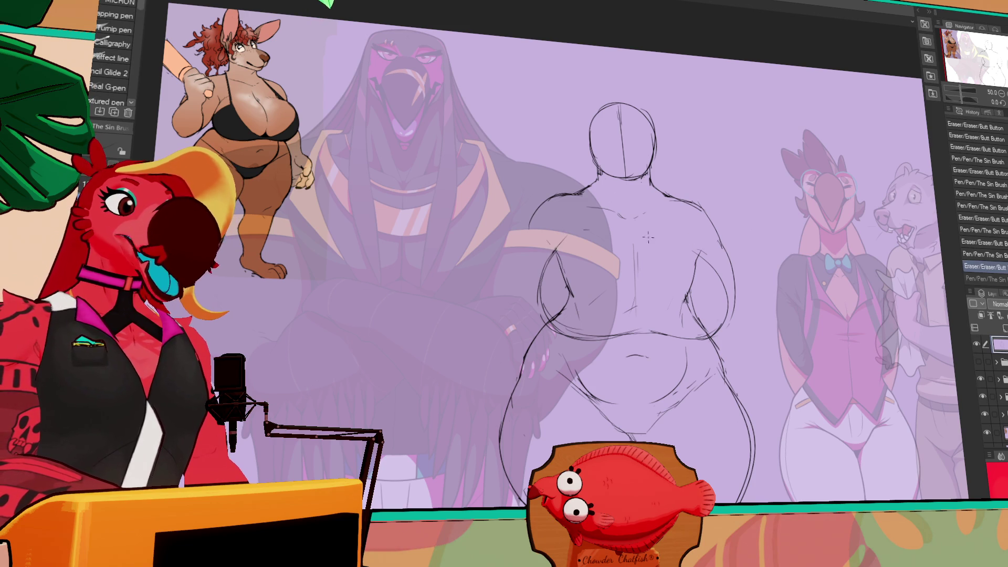
pyautogui.press('e')
pyautogui.moveTo(577, 231); pyautogui.dragTo(568, 270)
pyautogui.press('p')
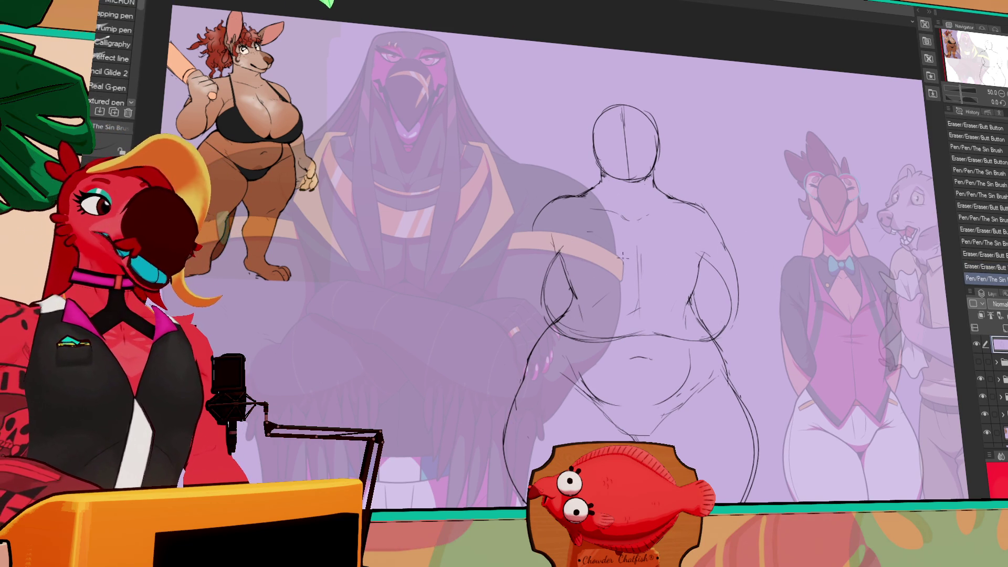
pyautogui.press('e')
pyautogui.moveTo(554, 236); pyautogui.dragTo(563, 253)
pyautogui.press('p')
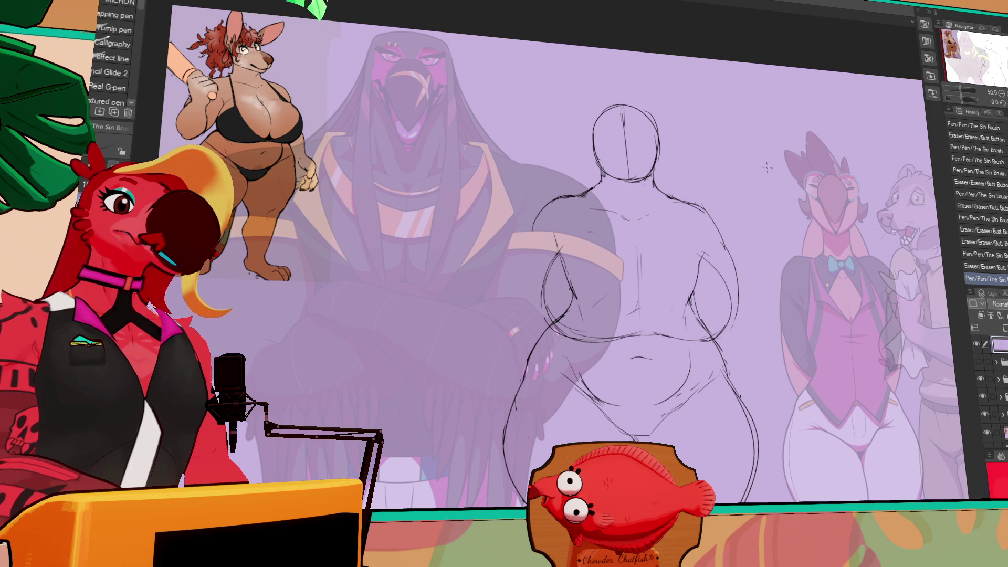
pyautogui.press('e')
pyautogui.moveTo(740, 173); pyautogui.dragTo(755, 211)
pyautogui.press('p')
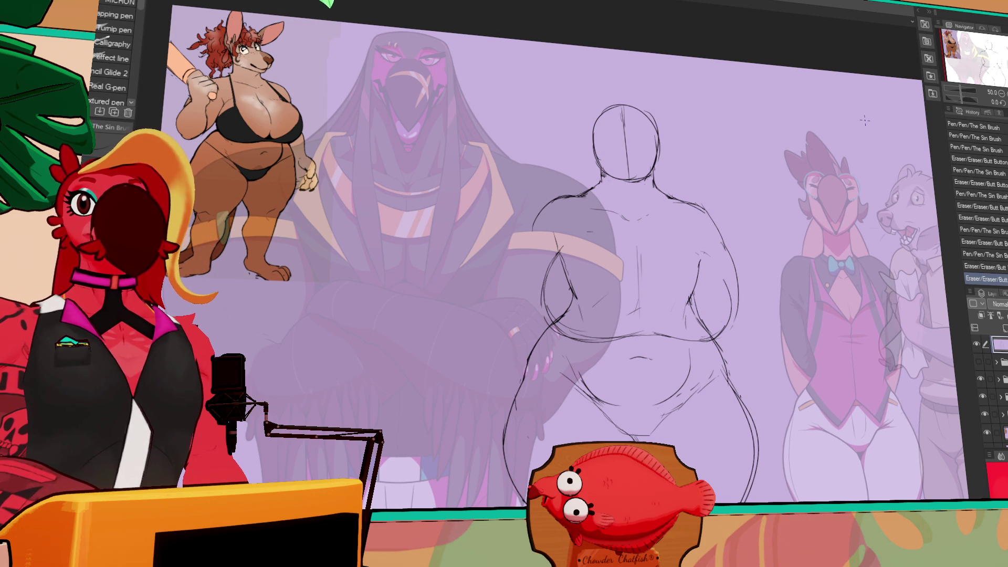
pyautogui.scroll(-1, 760, 264)
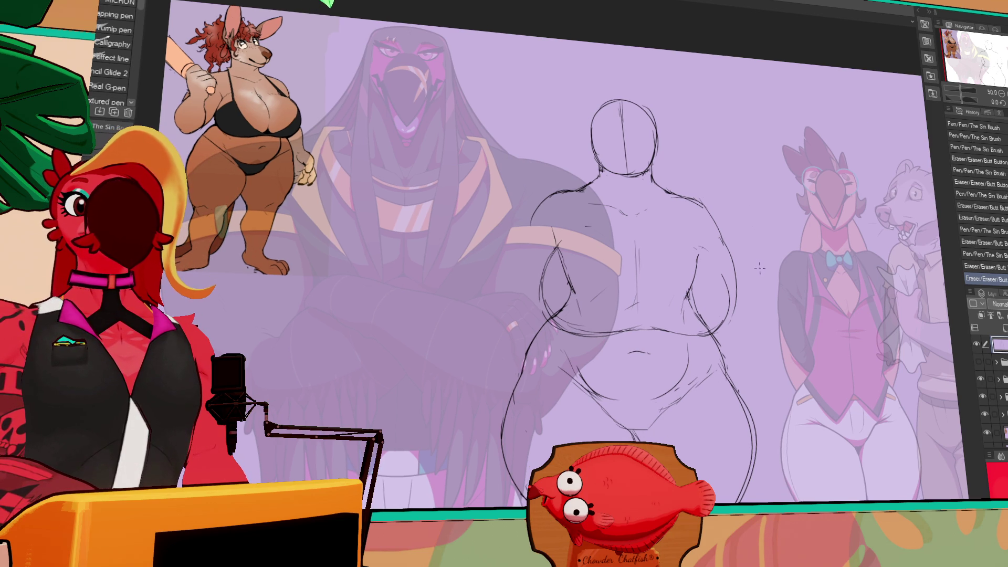
pyautogui.scroll(1, 757, 268)
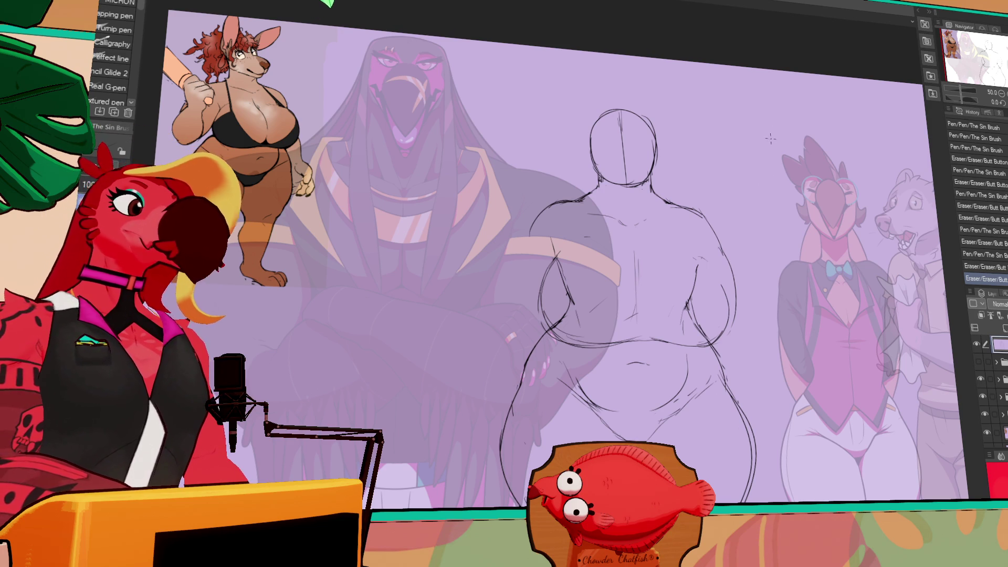
# - Erase a stroke near the left hip and darken the belly and side contour lines
pyautogui.moveTo(736, 152); pyautogui.dragTo(737, 155)
pyautogui.scroll(-1, 745, 268)
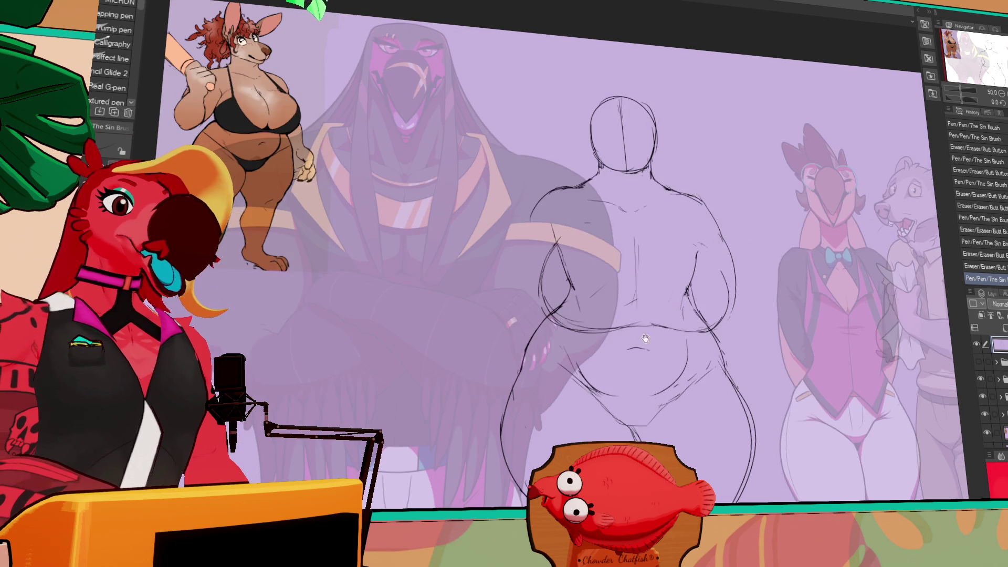
pyautogui.moveTo(544, 276)
pyautogui.mouseDown()
pyautogui.moveTo(551, 301)
pyautogui.moveTo(588, 331)
pyautogui.moveTo(624, 334)
pyautogui.mouseUp()
pyautogui.moveTo(704, 239); pyautogui.dragTo(711, 247)
pyautogui.moveTo(709, 243); pyautogui.dragTo(730, 327)
pyautogui.moveTo(640, 281); pyautogui.dragTo(643, 292)
pyautogui.moveTo(536, 262); pyautogui.dragTo(543, 293)
pyautogui.moveTo(540, 281); pyautogui.dragTo(546, 297)
# - Draw a short spine line at the back's centre and add shoulder contour strokes
pyautogui.moveTo(640, 215); pyautogui.dragTo(639, 244)
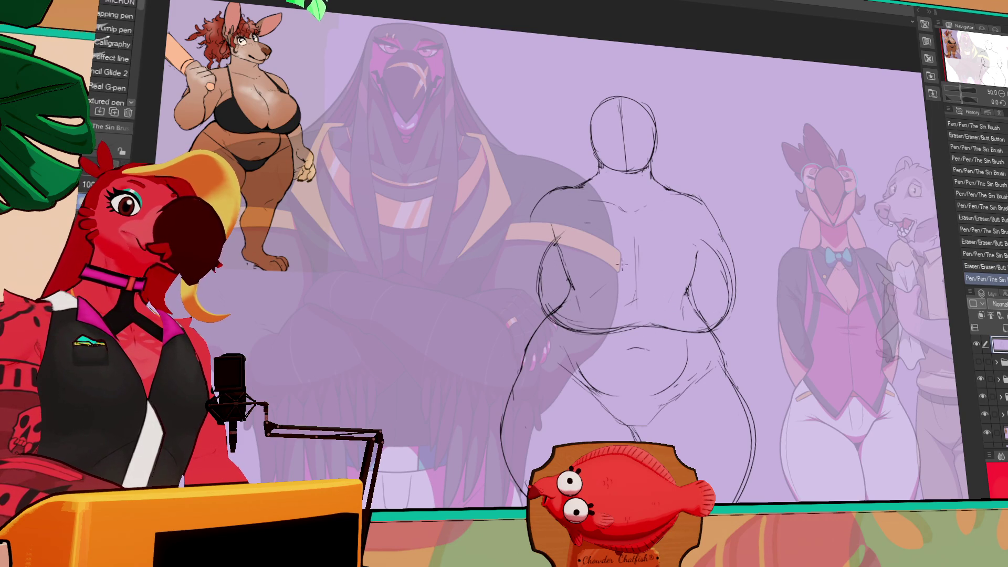
pyautogui.moveTo(581, 188); pyautogui.dragTo(558, 243)
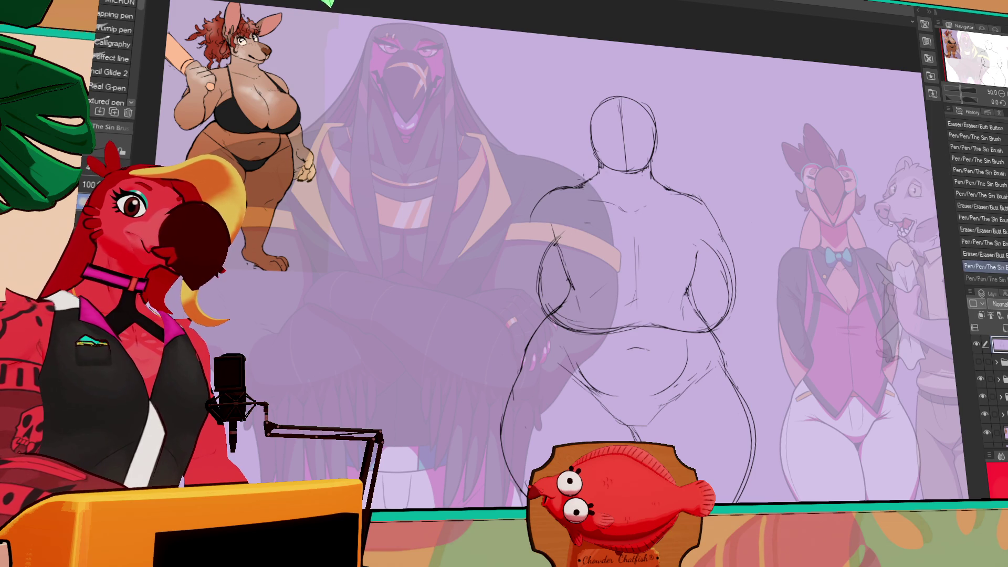
pyautogui.moveTo(664, 191); pyautogui.dragTo(715, 257)
pyautogui.moveTo(599, 181)
pyautogui.mouseDown()
pyautogui.moveTo(577, 199)
pyautogui.moveTo(558, 248)
pyautogui.mouseUp()
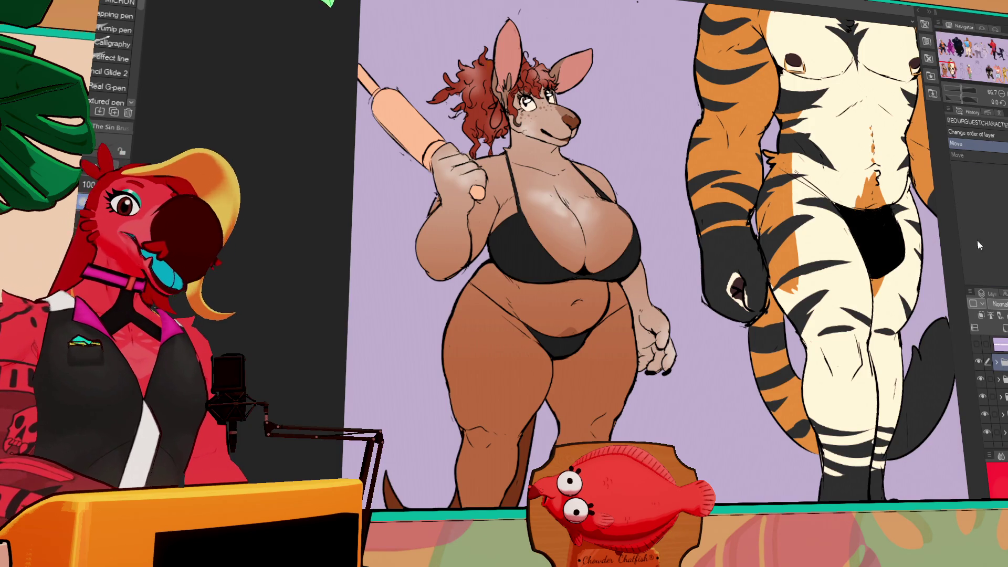
# - Show the kangaroo's bakery apron and mitt layers, then return to the sketch document
pyautogui.click(991, 377)
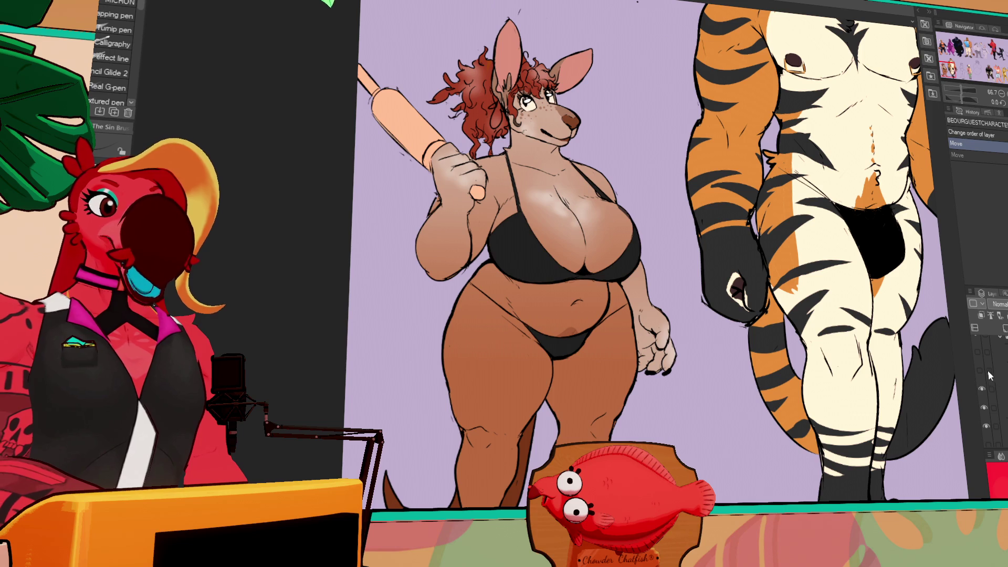
pyautogui.click(979, 370)
pyautogui.click(977, 351)
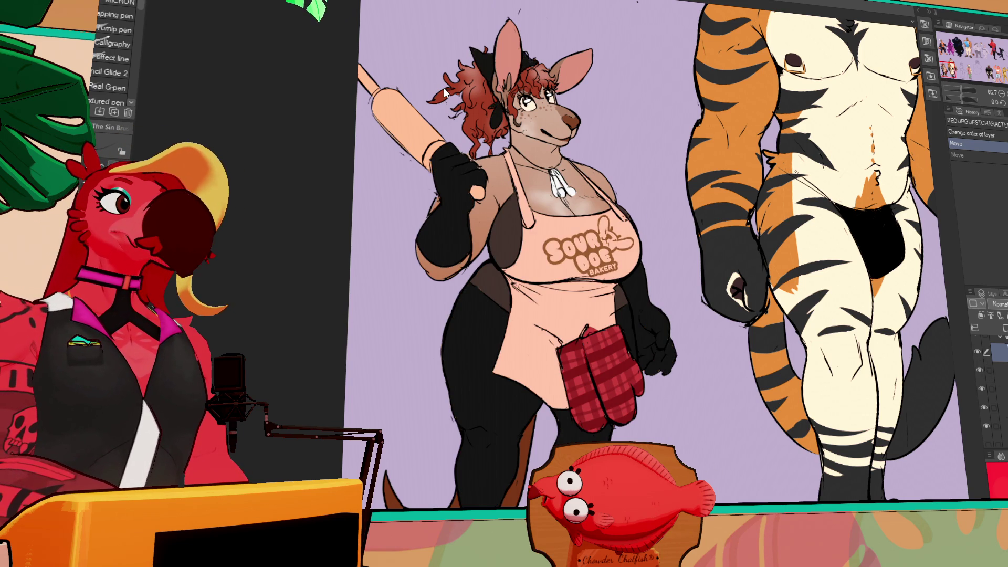
pyautogui.hotkey('ctrl', 'Tab')
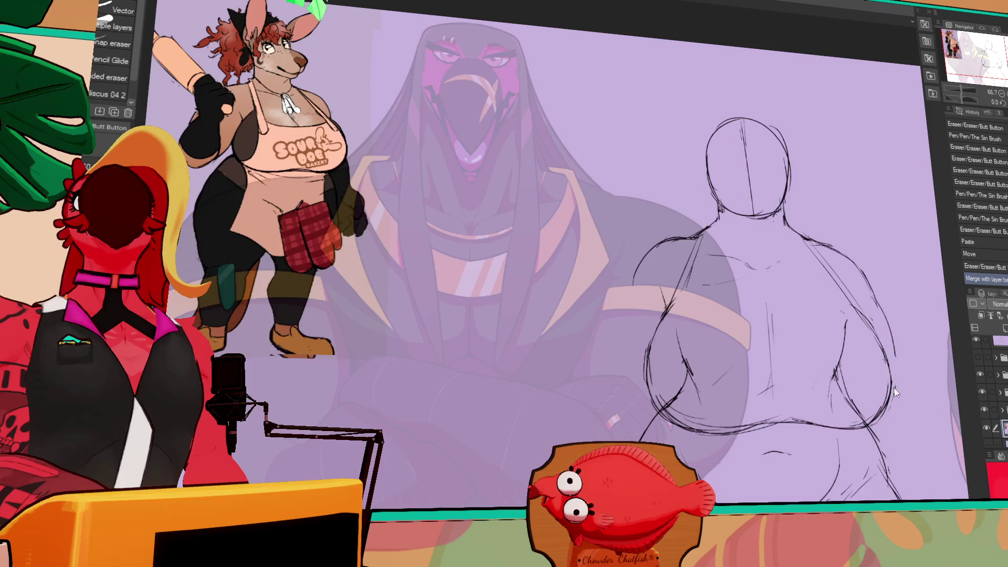
# - Reframe the upper body, redraw the neck and shoulder lines under the head, and erase strays
pyautogui.moveTo(825, 367)
pyautogui.mouseDown()
pyautogui.moveTo(721, 311)
pyautogui.moveTo(654, 255)
pyautogui.moveTo(647, 307)
pyautogui.mouseUp()
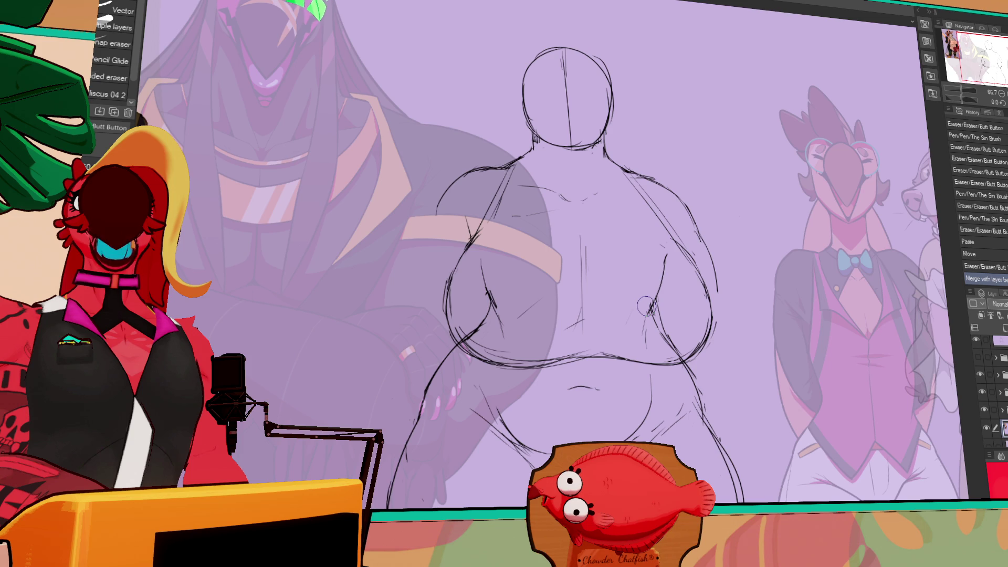
pyautogui.click(1001, 93)
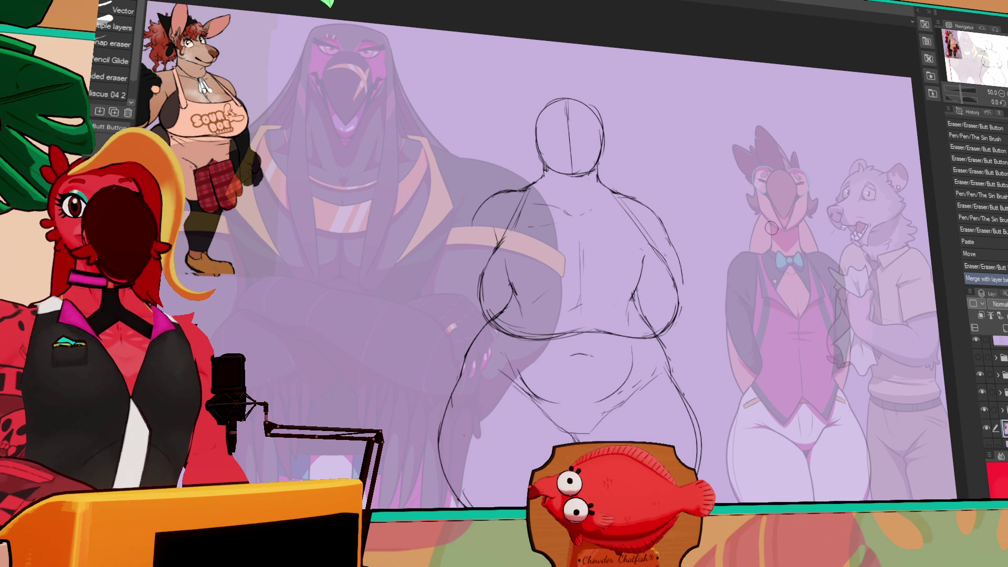
pyautogui.press('p')
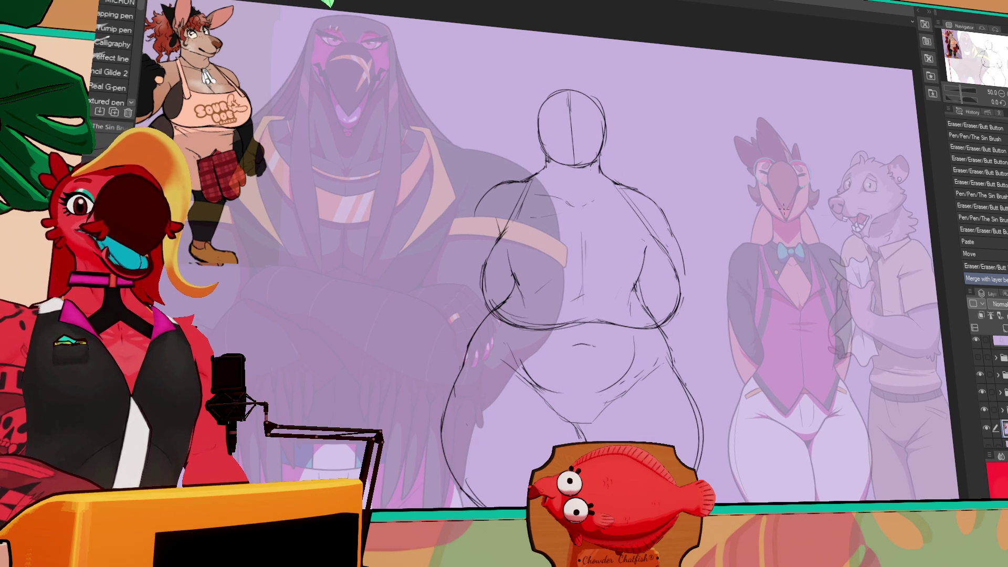
pyautogui.moveTo(753, 238); pyautogui.dragTo(759, 199)
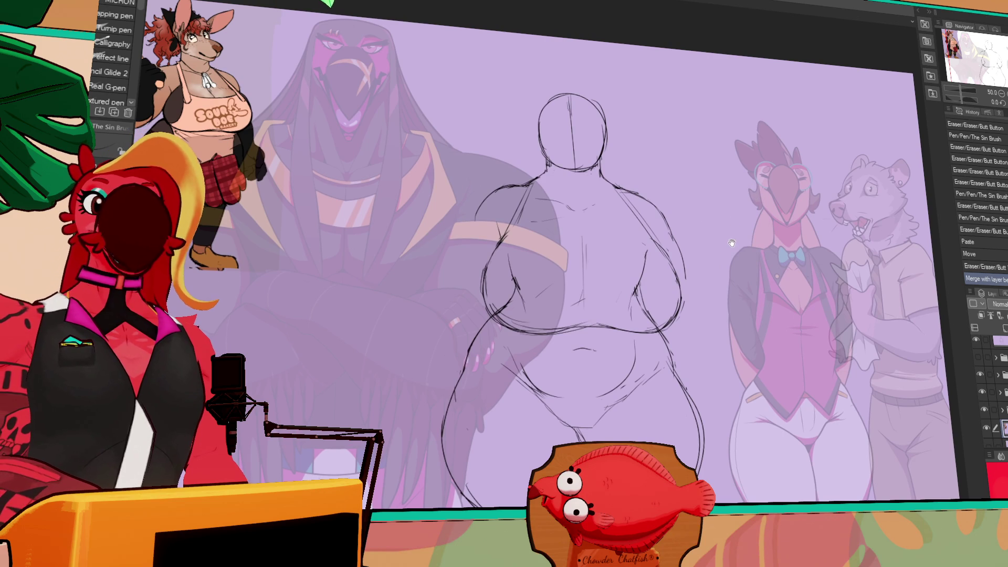
pyautogui.moveTo(482, 299); pyautogui.dragTo(543, 329)
pyautogui.press('e')
pyautogui.moveTo(619, 202)
pyautogui.mouseDown()
pyautogui.moveTo(661, 199)
pyautogui.moveTo(672, 215)
pyautogui.mouseUp()
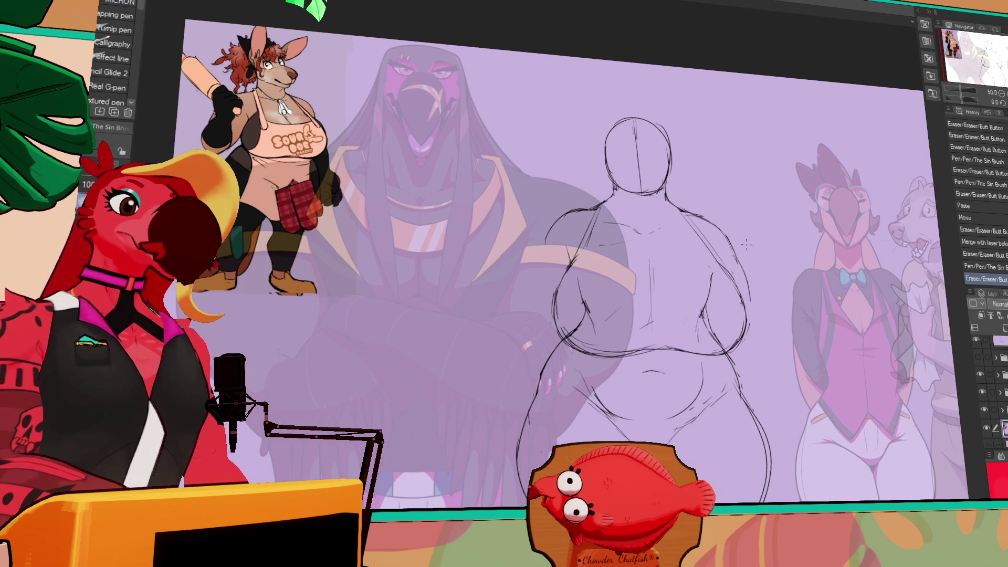
pyautogui.press('e')
pyautogui.moveTo(721, 262); pyautogui.dragTo(731, 271)
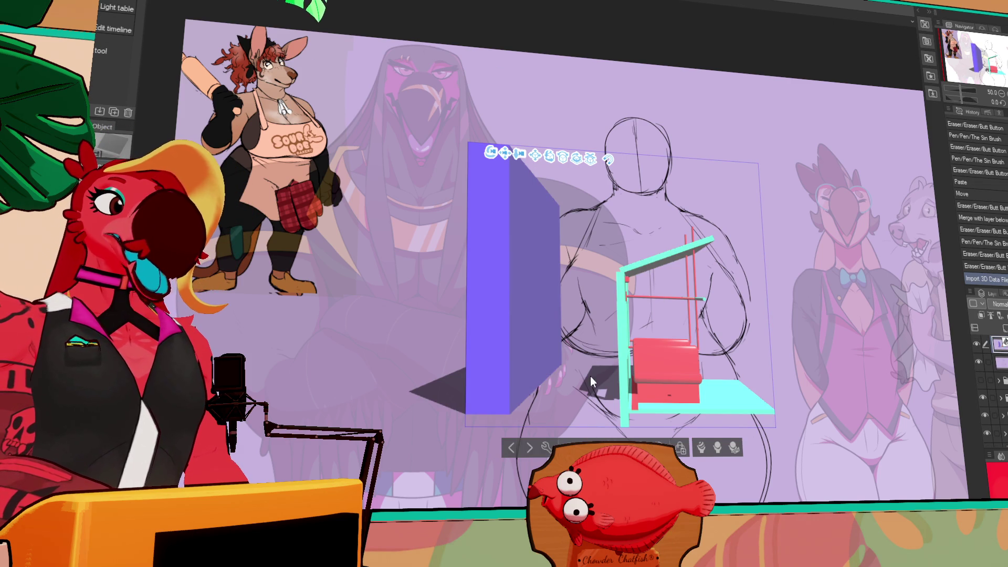
# - Rotate the 3D train-booth set to face front and reframe the camera on it
pyautogui.moveTo(495, 153)
pyautogui.mouseDown()
pyautogui.moveTo(417, 157)
pyautogui.moveTo(217, 116)
pyautogui.moveTo(228, 161)
pyautogui.mouseUp()
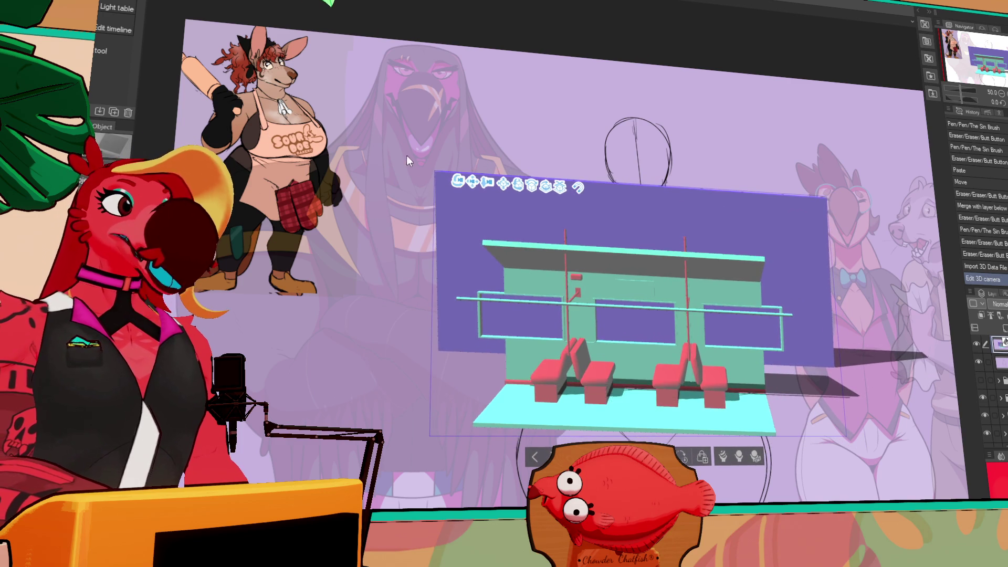
pyautogui.moveTo(464, 178)
pyautogui.mouseDown()
pyautogui.moveTo(404, 148)
pyautogui.moveTo(438, 158)
pyautogui.moveTo(421, 231)
pyautogui.moveTo(419, 315)
pyautogui.moveTo(424, 270)
pyautogui.moveTo(363, 160)
pyautogui.moveTo(399, 173)
pyautogui.moveTo(357, 157)
pyautogui.mouseUp()
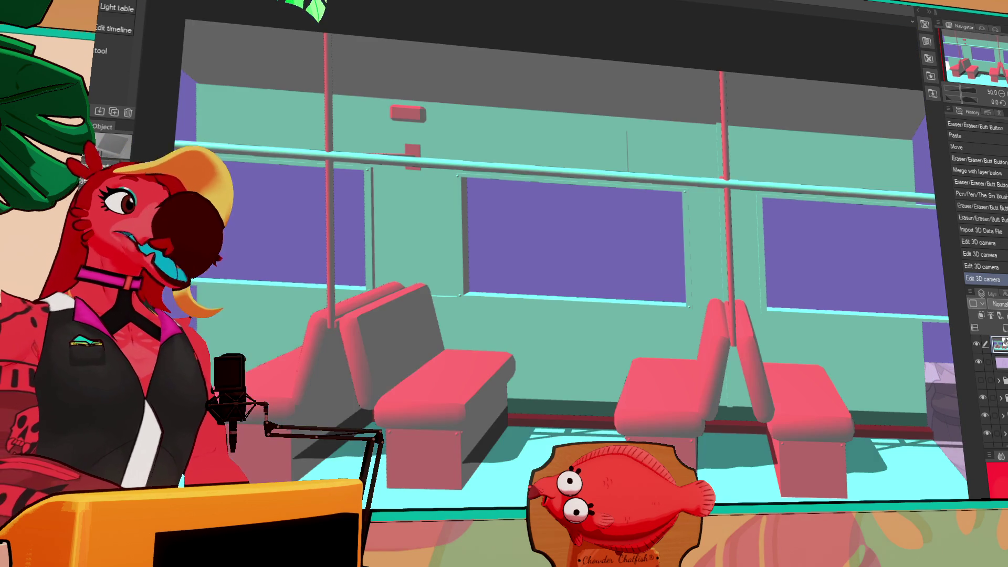
# - Nudge the train interior left and run the turn3dtolines auto action to make line art
pyautogui.moveTo(472, 262); pyautogui.dragTo(465, 262)
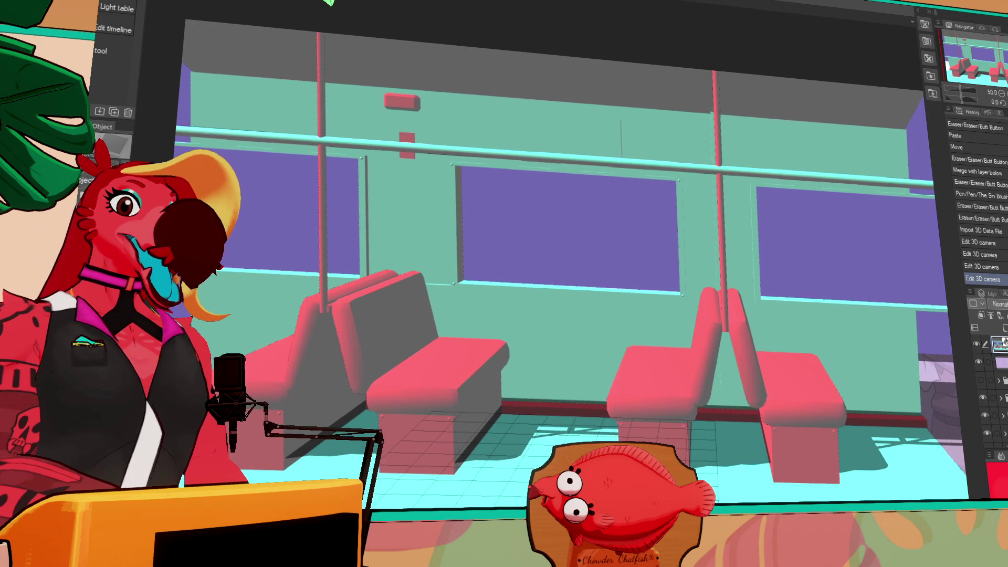
pyautogui.click(987, 112)
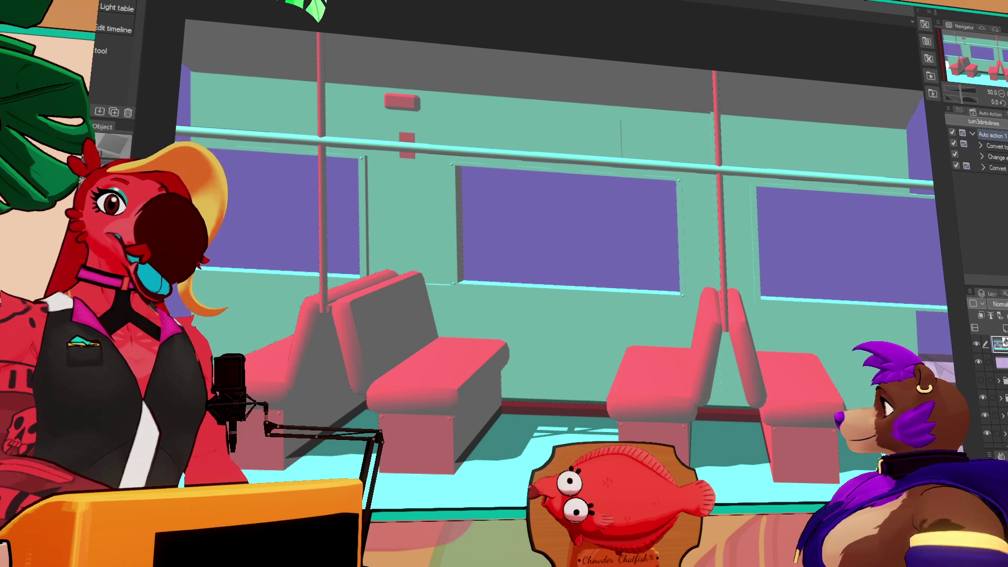
pyautogui.click(957, 110)
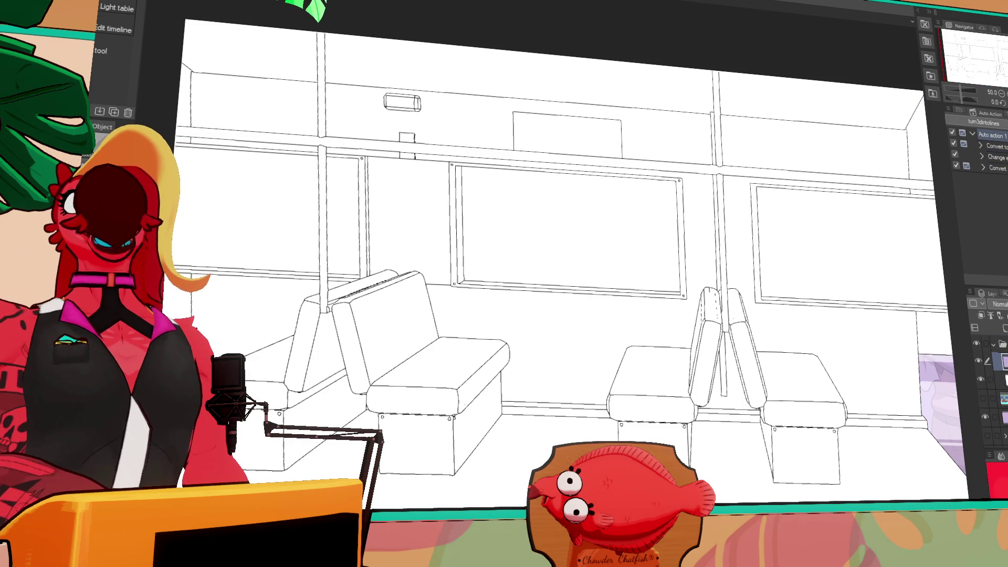
pyautogui.scroll(4, 735, 157)
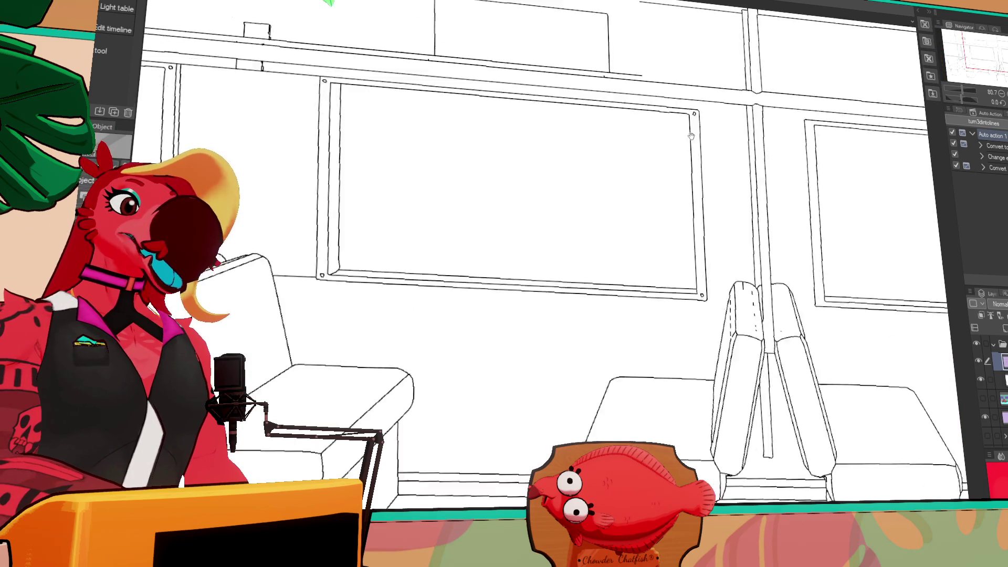
pyautogui.scroll(-3, 534, 148)
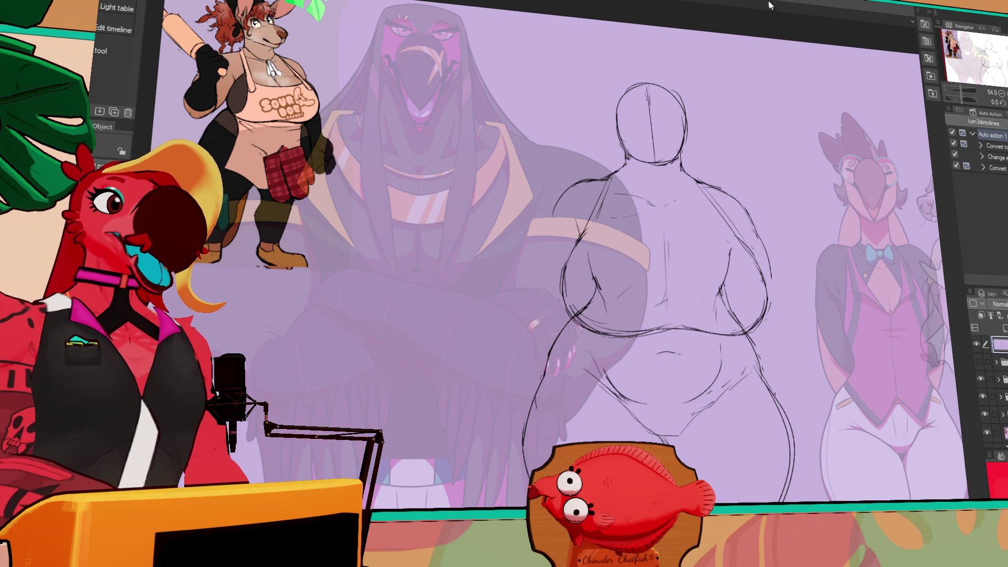
pyautogui.press('p')
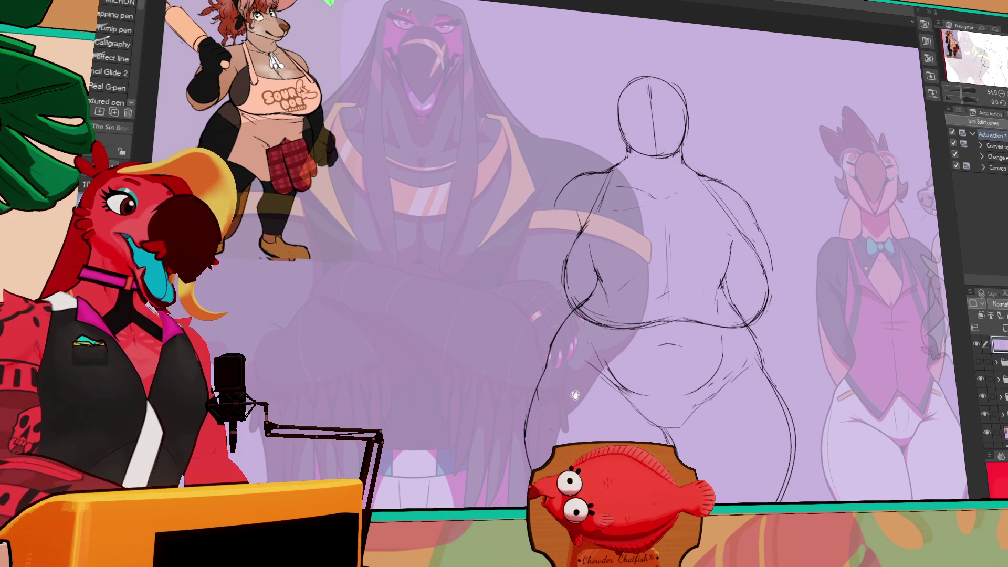
pyautogui.scroll(-3, 757, 245)
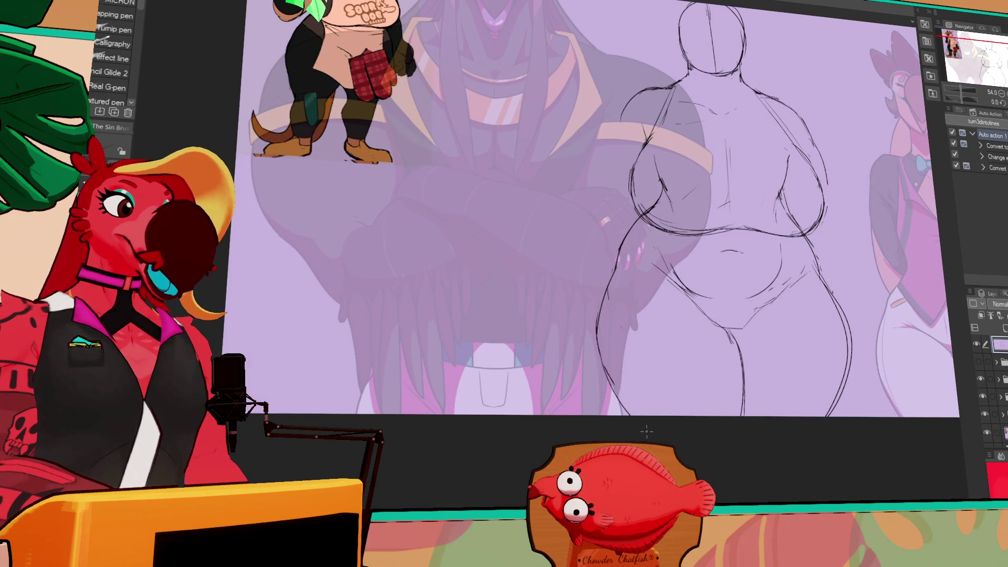
pyautogui.scroll(2, 761, 266)
pyautogui.moveTo(761, 266); pyautogui.dragTo(753, 255)
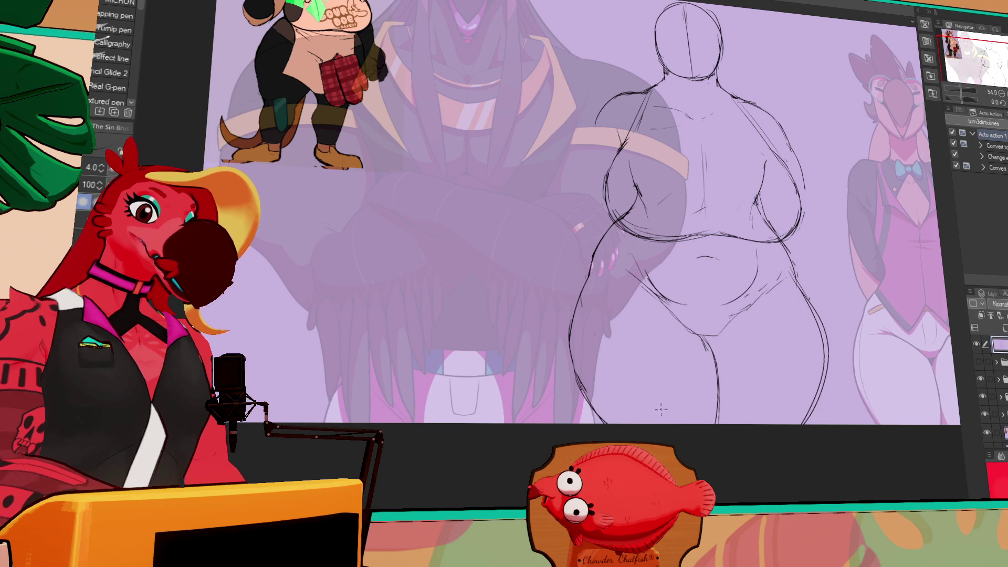
pyautogui.scroll(2, 819, 314)
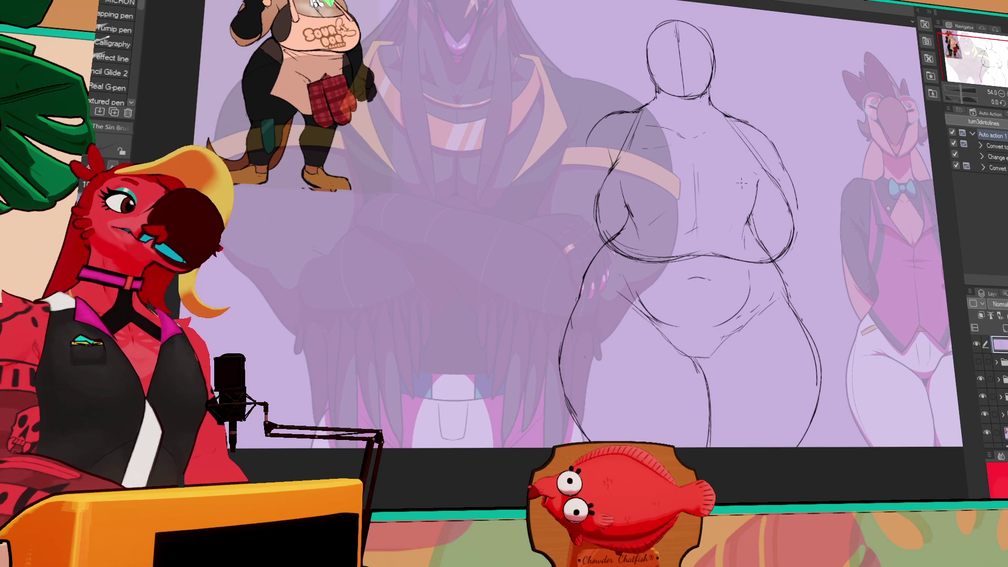
pyautogui.scroll(5, 708, 238)
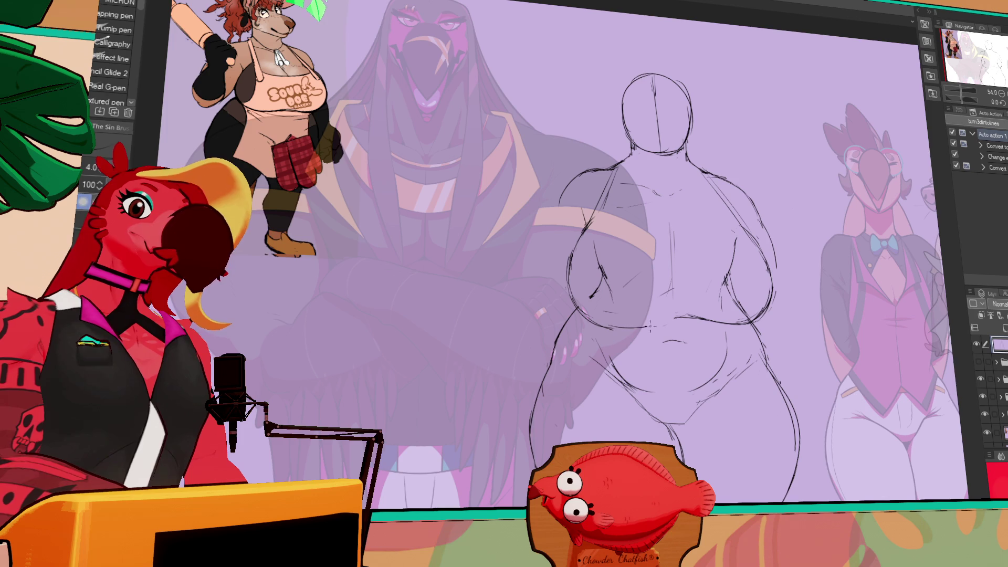
pyautogui.moveTo(708, 238); pyautogui.dragTo(688, 227)
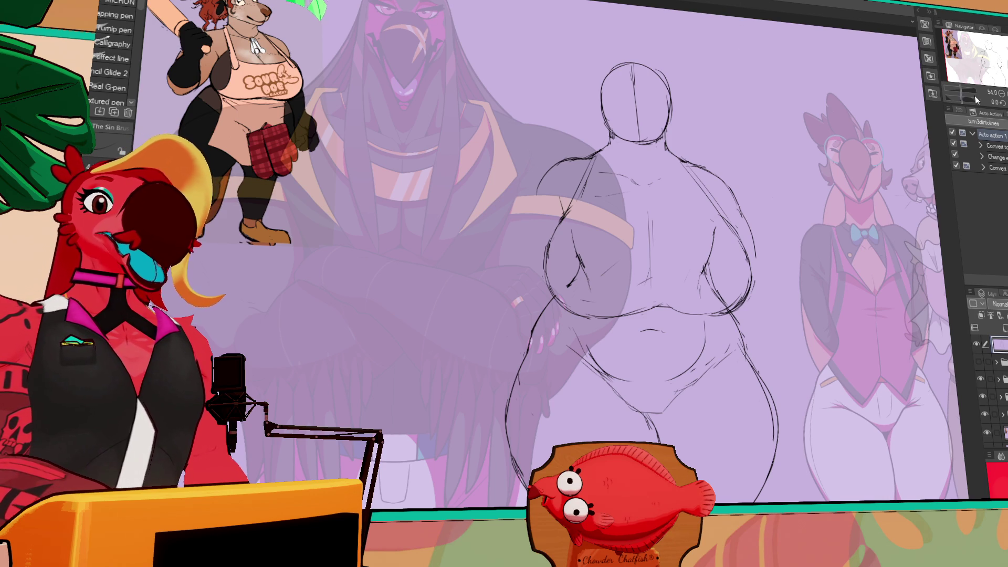
# - Pan around the bunny sketch to bring its head and the top of the canvas into view
pyautogui.scroll(-1, 808, 187)
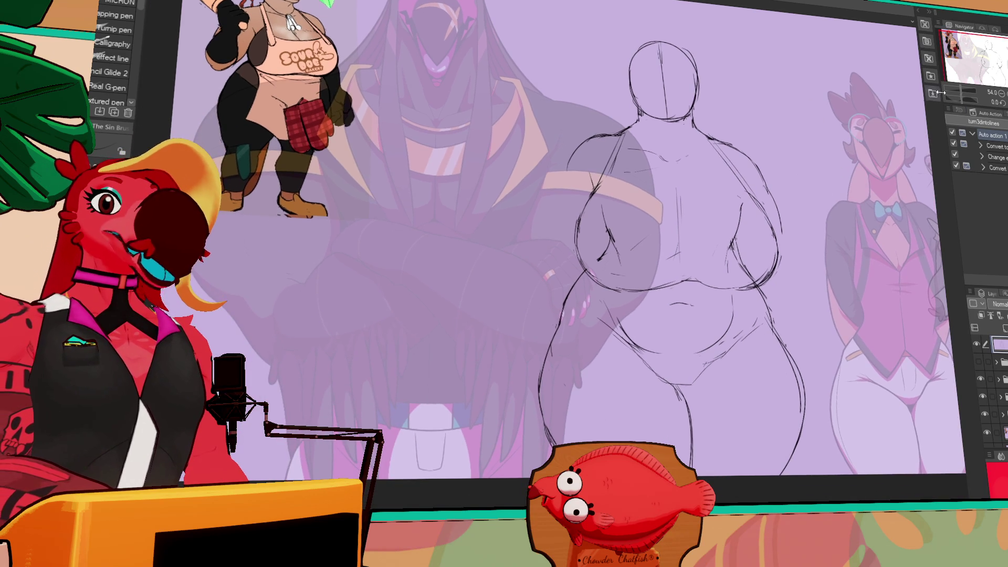
pyautogui.scroll(1, 823, 182)
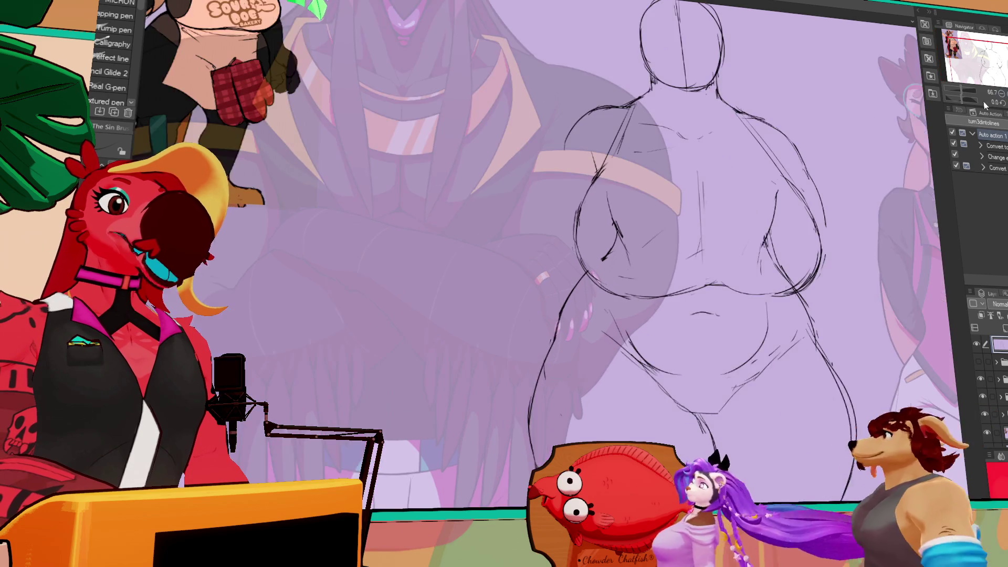
pyautogui.moveTo(824, 181)
pyautogui.mouseDown()
pyautogui.moveTo(871, 231)
pyautogui.moveTo(944, 249)
pyautogui.mouseUp()
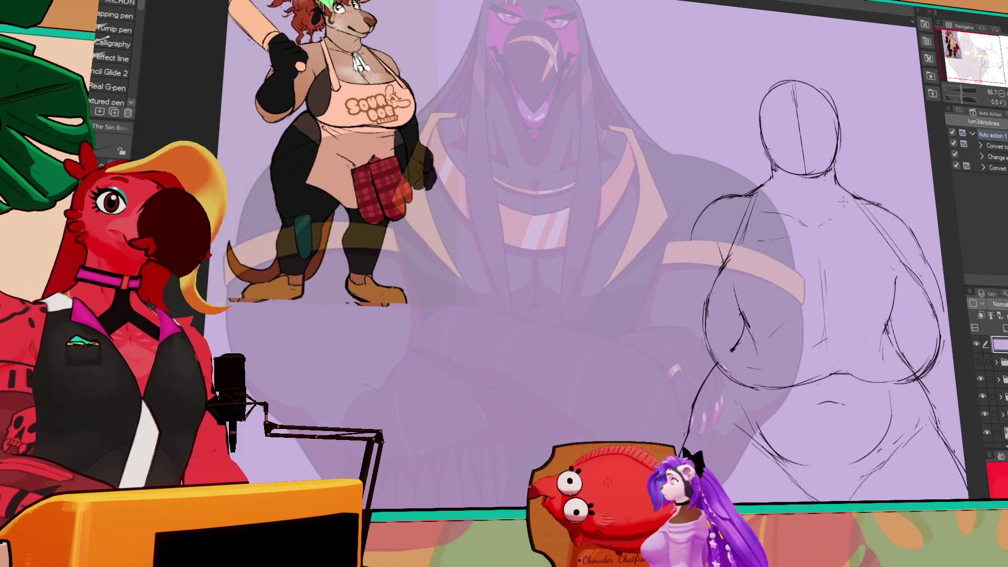
pyautogui.moveTo(837, 171)
pyautogui.mouseDown()
pyautogui.moveTo(677, 161)
pyautogui.moveTo(745, 210)
pyautogui.mouseUp()
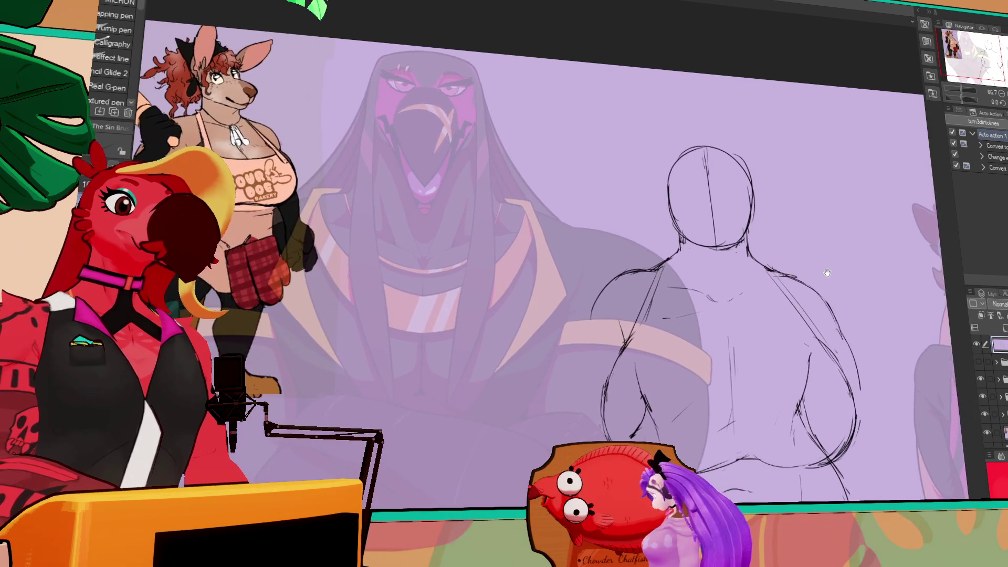
pyautogui.moveTo(813, 272)
pyautogui.mouseDown()
pyautogui.moveTo(750, 175)
pyautogui.moveTo(747, 252)
pyautogui.mouseUp()
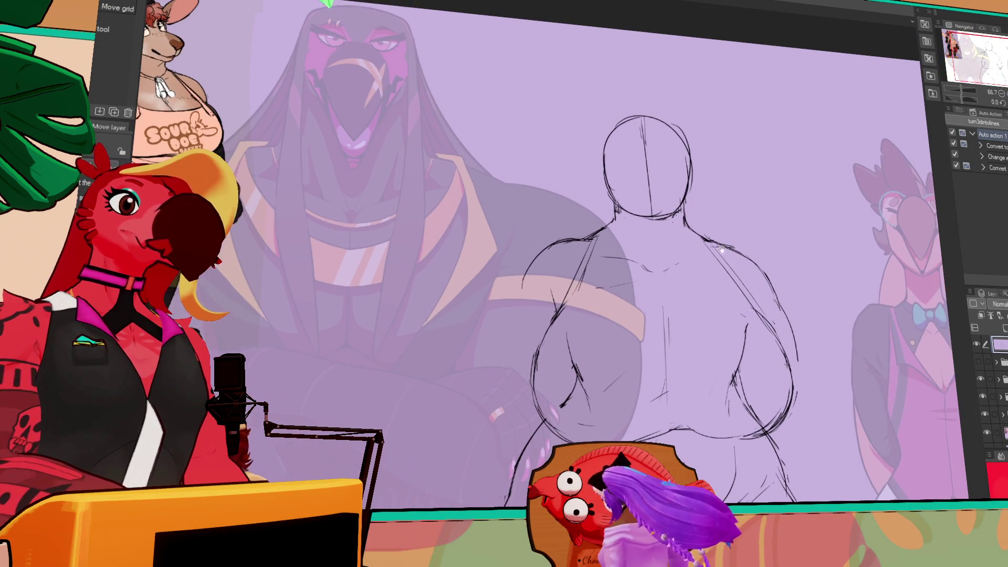
pyautogui.moveTo(629, 111)
pyautogui.mouseDown()
pyautogui.moveTo(680, 151)
pyautogui.moveTo(680, 92)
pyautogui.moveTo(658, 113)
pyautogui.moveTo(653, 168)
pyautogui.moveTo(713, 84)
pyautogui.moveTo(740, 156)
pyautogui.mouseUp()
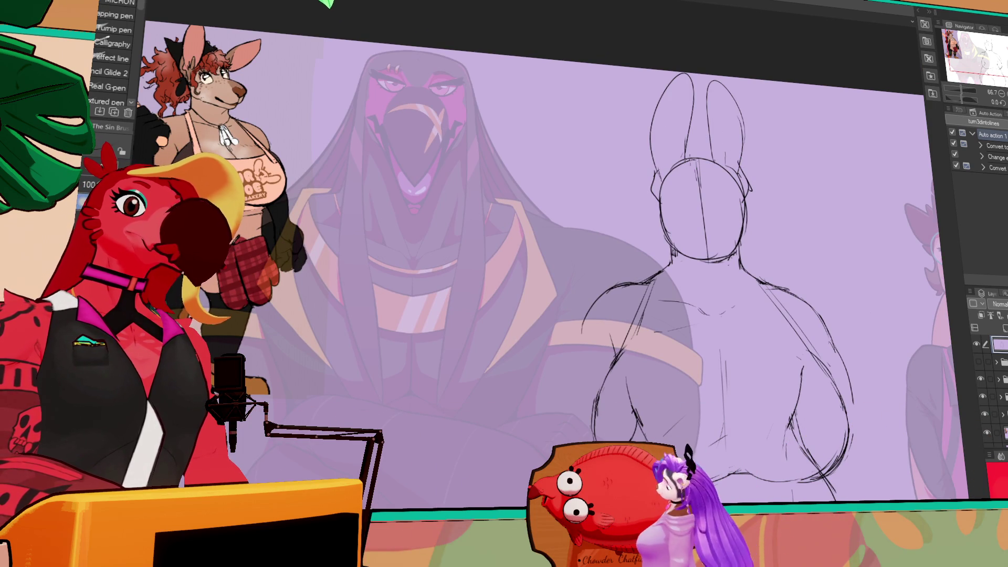
# - Draw a curly hair tuft on top of the bunny's head
pyautogui.moveTo(737, 157); pyautogui.dragTo(685, 105)
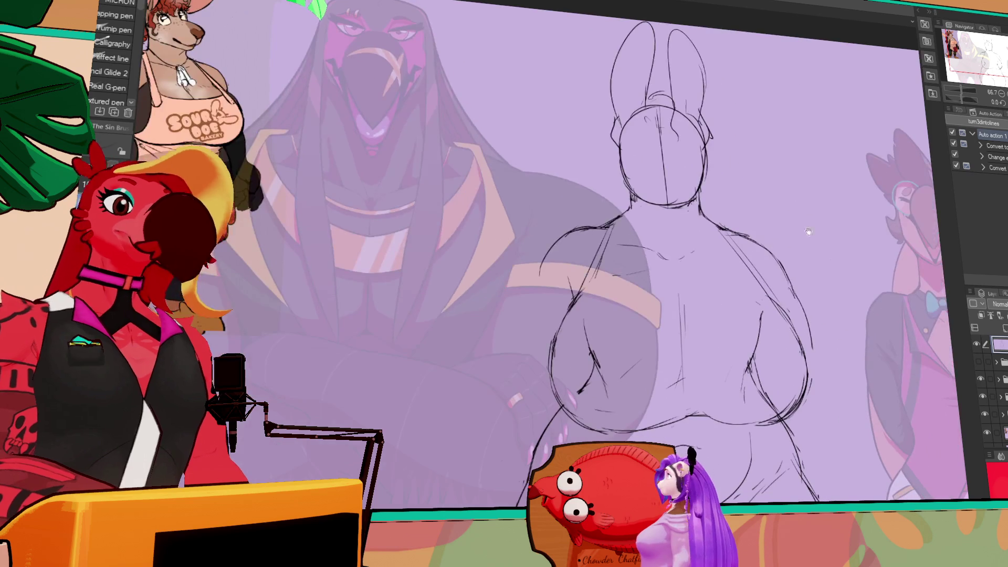
pyautogui.moveTo(666, 254); pyautogui.dragTo(682, 261)
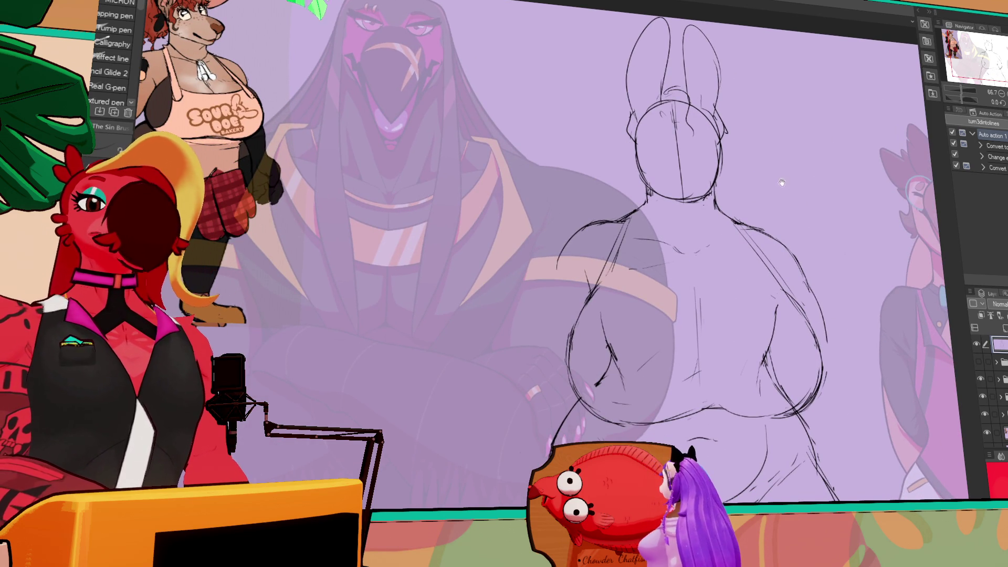
pyautogui.moveTo(712, 181); pyautogui.dragTo(711, 189)
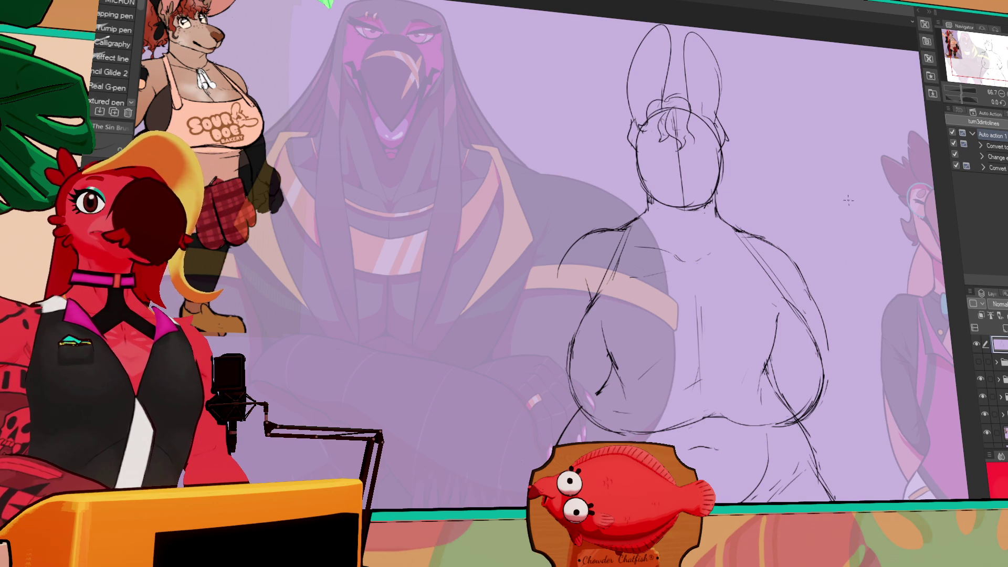
pyautogui.moveTo(799, 185); pyautogui.dragTo(815, 202)
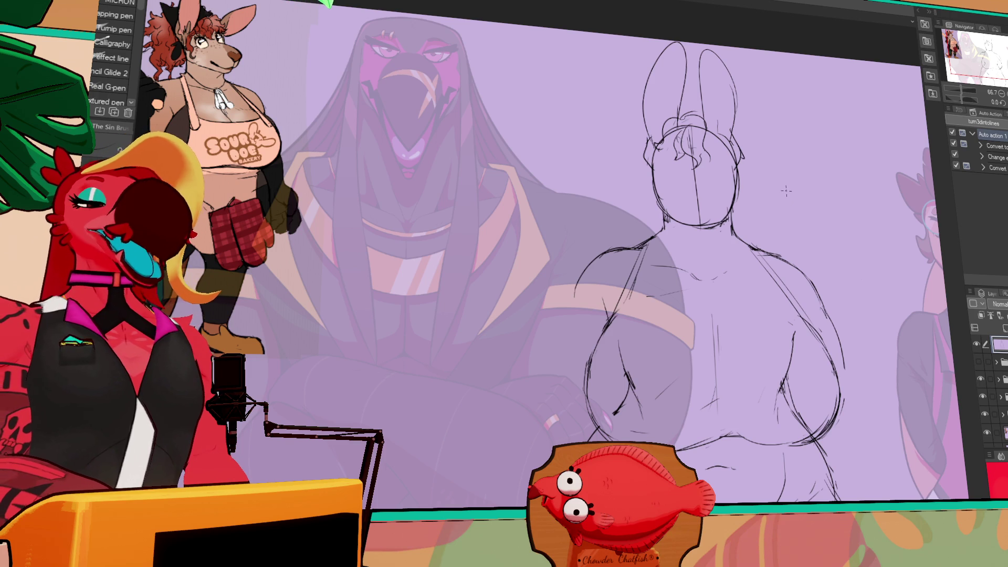
pyautogui.moveTo(782, 189); pyautogui.dragTo(778, 193)
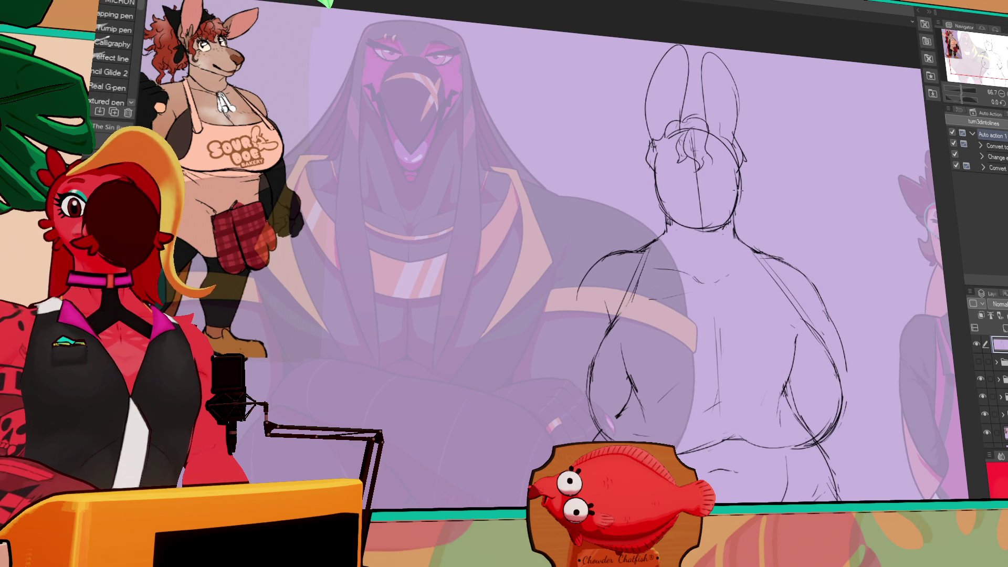
pyautogui.press('e')
pyautogui.moveTo(760, 216); pyautogui.dragTo(762, 240)
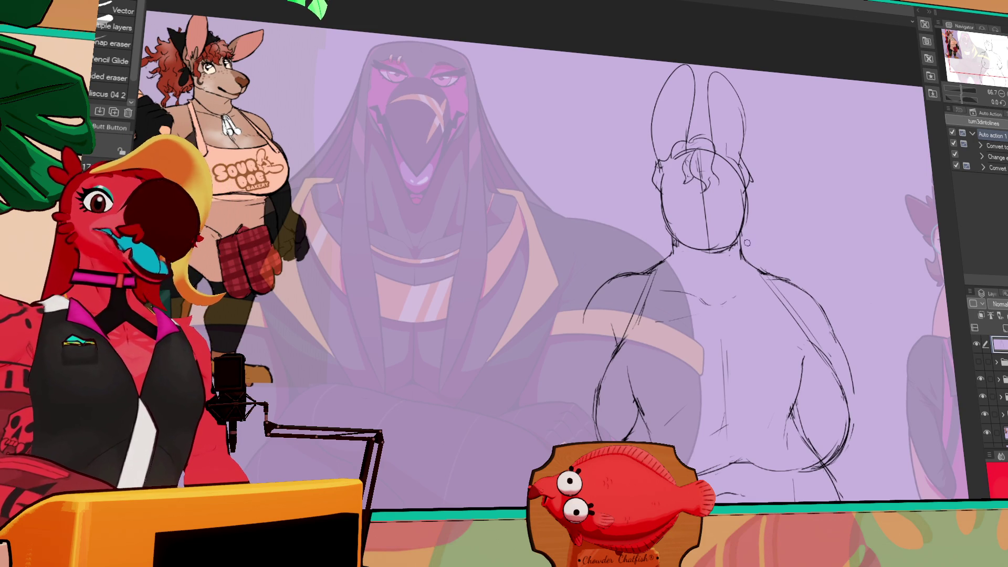
pyautogui.moveTo(761, 244); pyautogui.dragTo(773, 240)
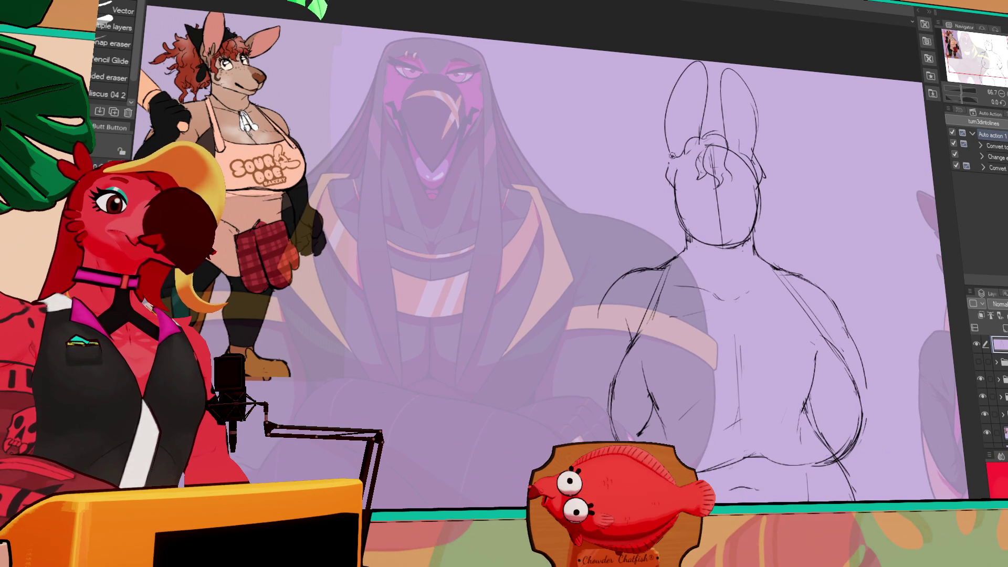
pyautogui.press('p')
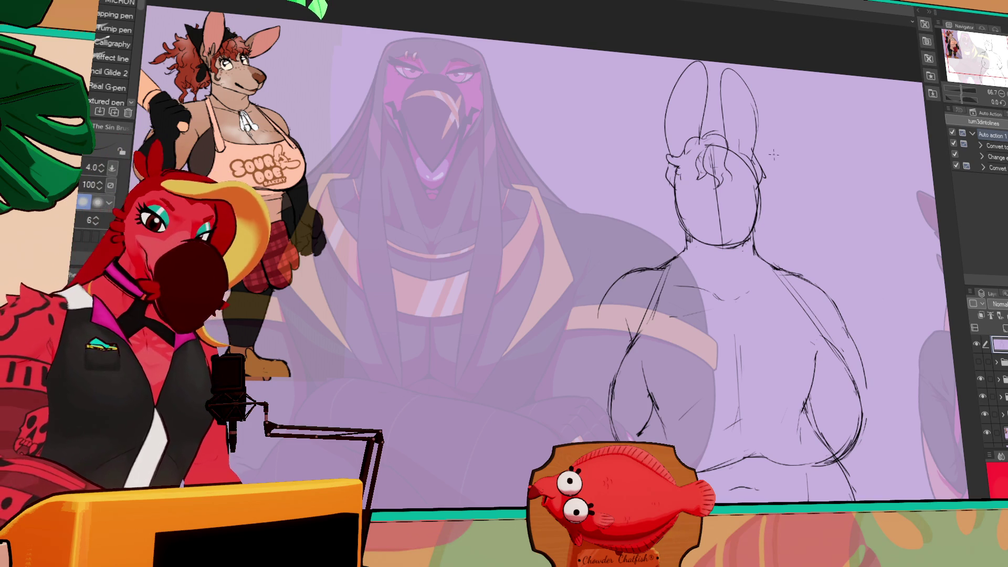
pyautogui.scroll(-1, 498, 252)
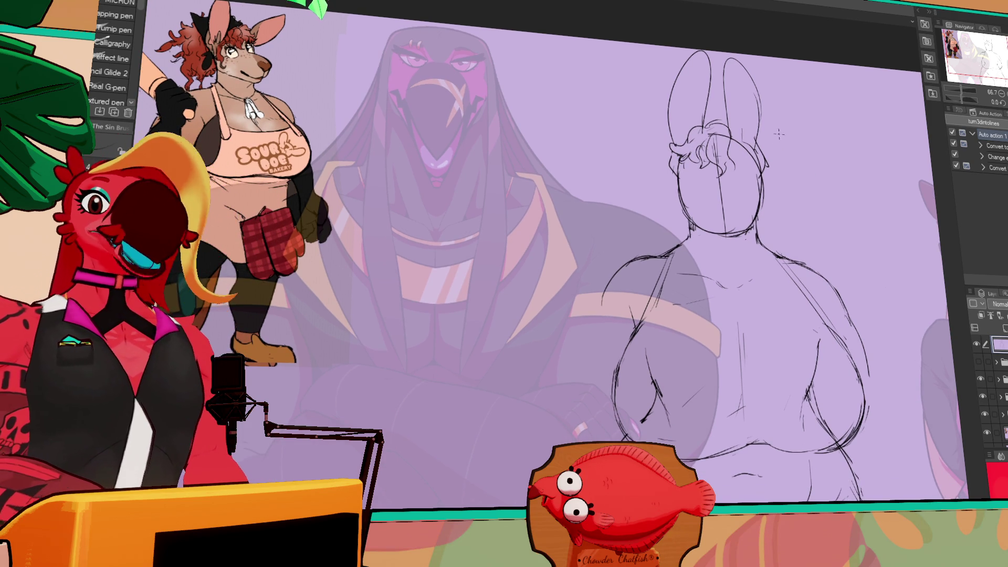
pyautogui.moveTo(800, 182)
pyautogui.mouseDown()
pyautogui.moveTo(794, 176)
pyautogui.moveTo(808, 229)
pyautogui.mouseUp()
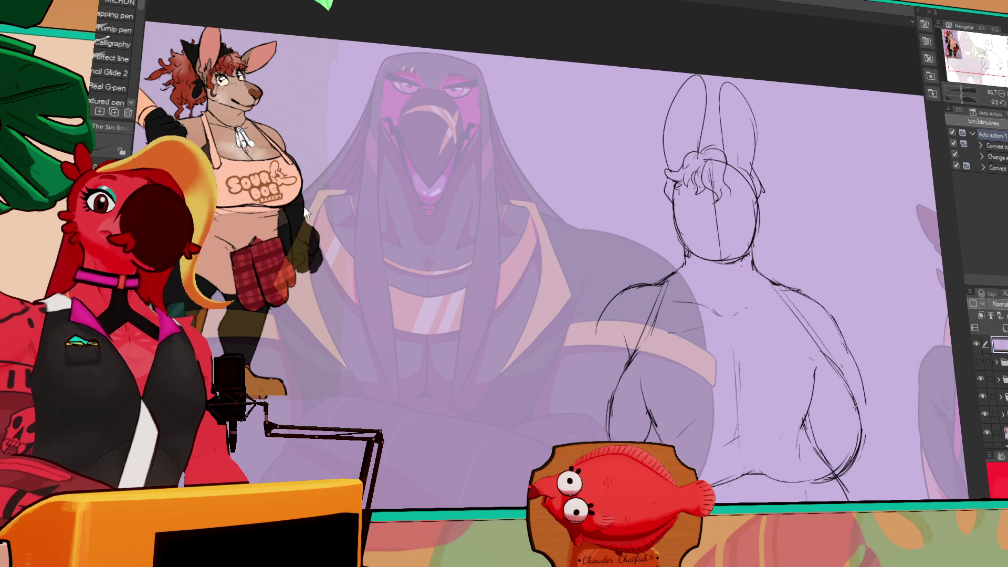
# - Switch to 'The Perfect Lioness Body' document and pan across its sketches
pyautogui.hotkey('ctrl', 'Tab')
pyautogui.scroll(2, 496, 303)
pyautogui.moveTo(496, 303); pyautogui.dragTo(375, 252)
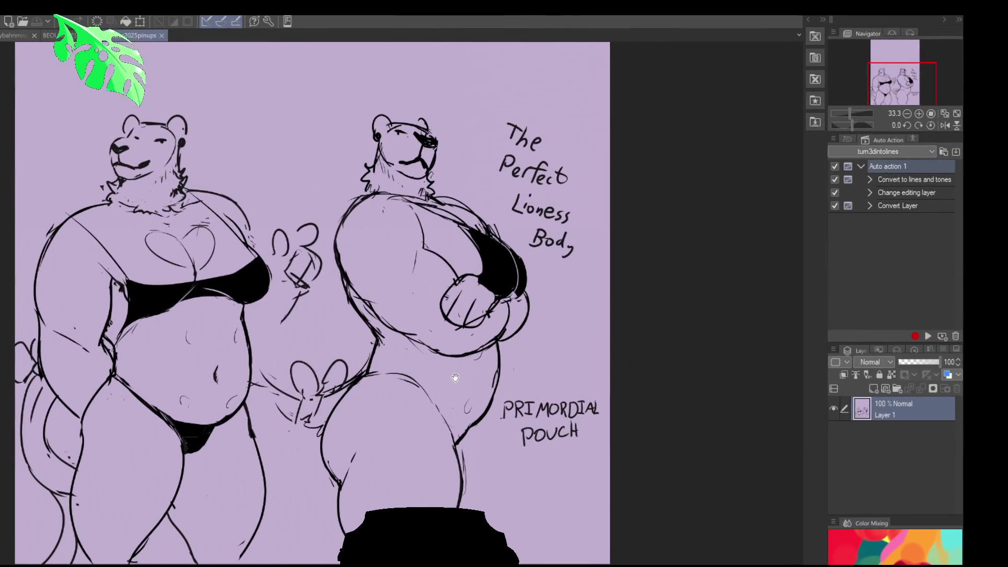
# - Zoom in on the lioness sketches, then switch to the kangaroo baker and tiger illustration
pyautogui.scroll(2, 495, 371)
pyautogui.moveTo(515, 374)
pyautogui.mouseDown()
pyautogui.moveTo(516, 404)
pyautogui.moveTo(592, 412)
pyautogui.mouseUp()
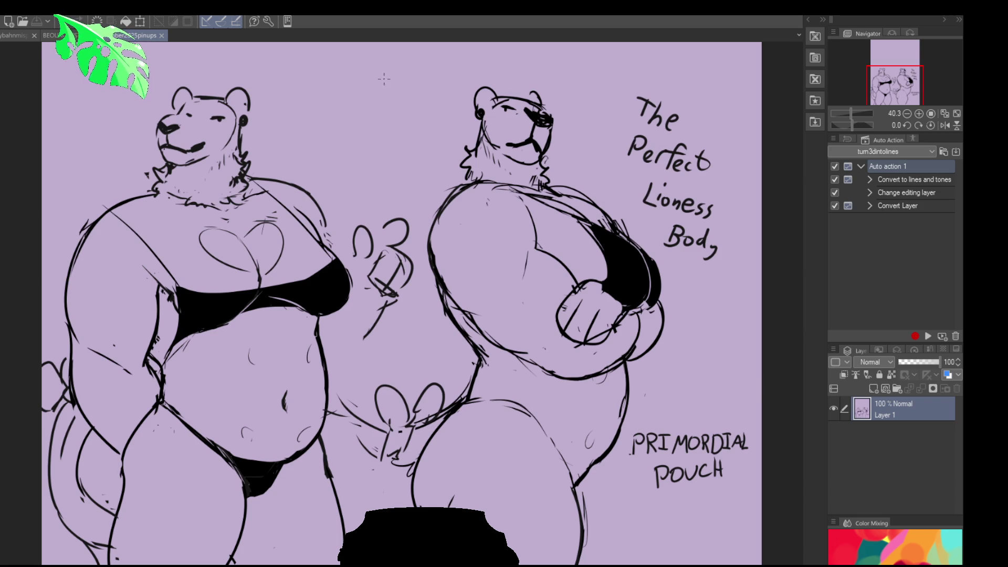
pyautogui.hotkey('ctrl', 'Tab')
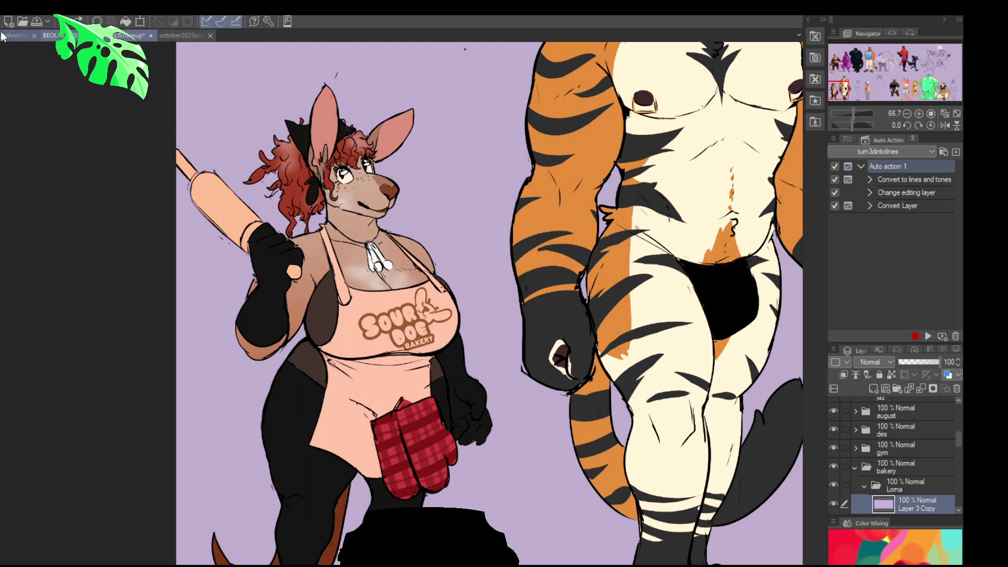
# - Return to the ybahnmisprites bunny document, zoomed out to 50%
pyautogui.click(20, 35)
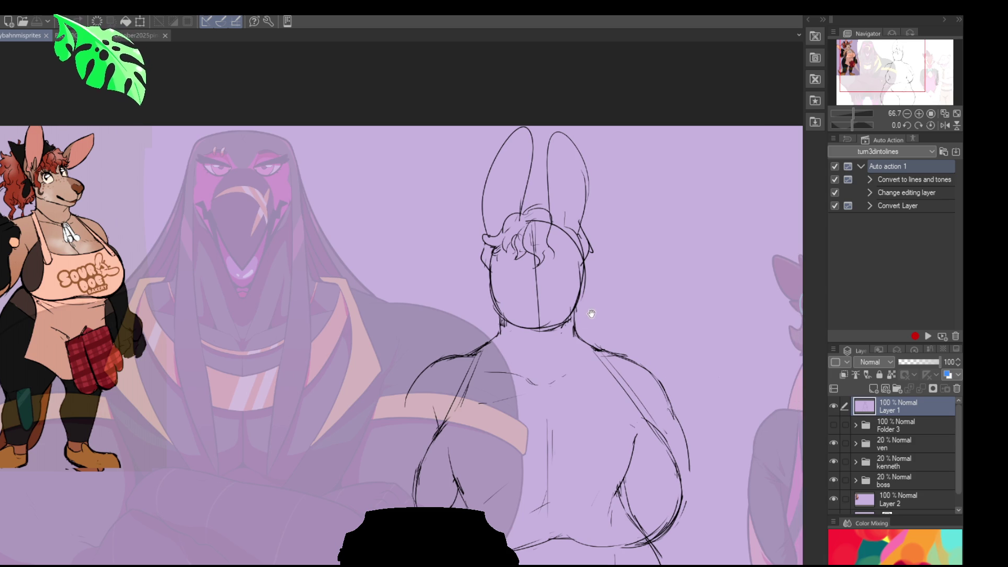
pyautogui.click(906, 114)
pyautogui.moveTo(663, 228)
pyautogui.mouseDown()
pyautogui.moveTo(672, 195)
pyautogui.moveTo(695, 227)
pyautogui.moveTo(587, 256)
pyautogui.mouseUp()
# - Touch up lines near the head and sketch a round eye, undoing one attempt
pyautogui.moveTo(503, 234); pyautogui.dragTo(499, 243)
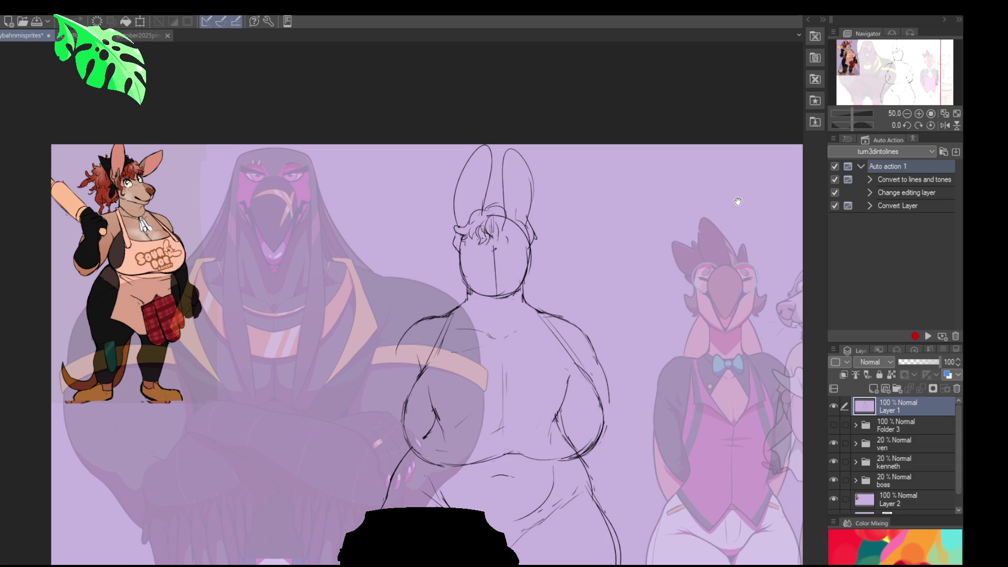
pyautogui.moveTo(742, 200); pyautogui.dragTo(738, 223)
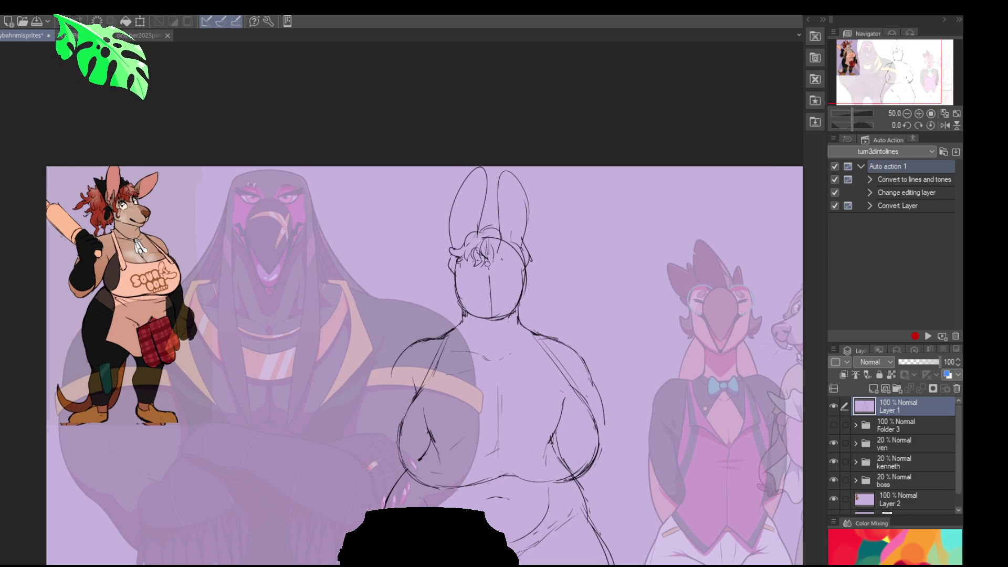
pyautogui.moveTo(563, 290); pyautogui.dragTo(564, 306)
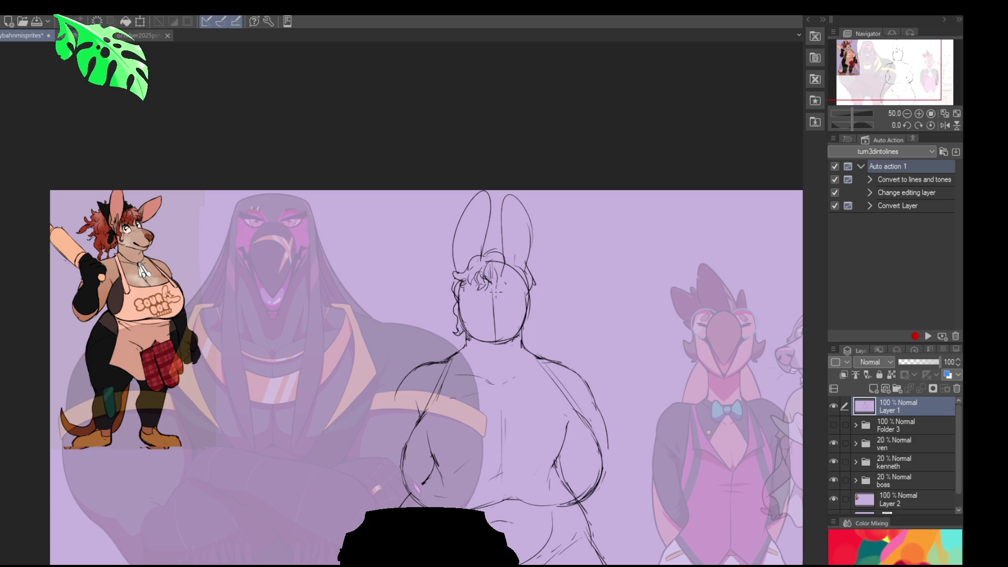
pyautogui.moveTo(472, 286)
pyautogui.mouseDown()
pyautogui.moveTo(469, 302)
pyautogui.moveTo(480, 304)
pyautogui.mouseUp()
pyautogui.hotkey('ctrl', 'z')
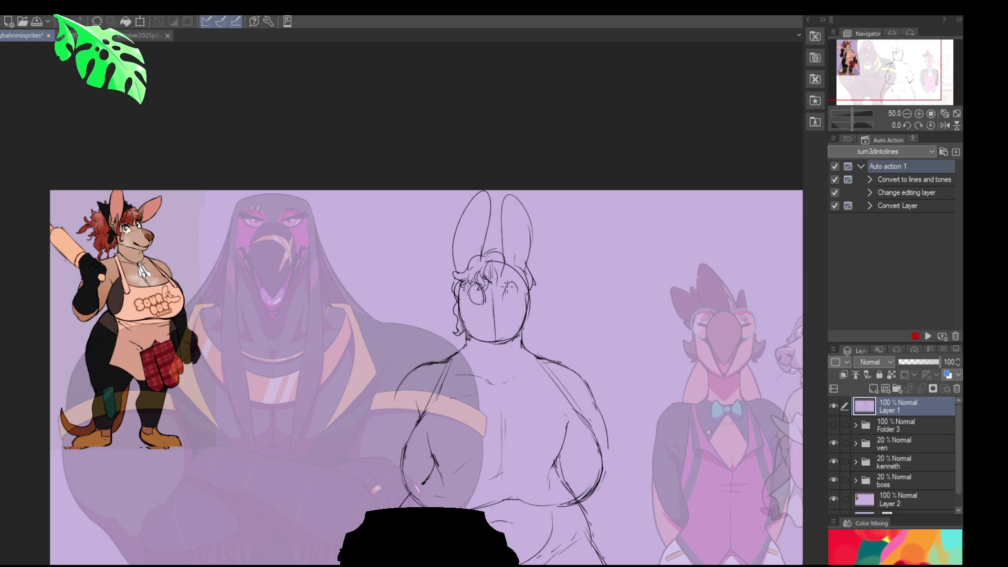
# - Zoom to 100% centred on the bunny and draw the right eye's arc
pyautogui.moveTo(503, 293); pyautogui.dragTo(624, 338)
pyautogui.click(918, 113)
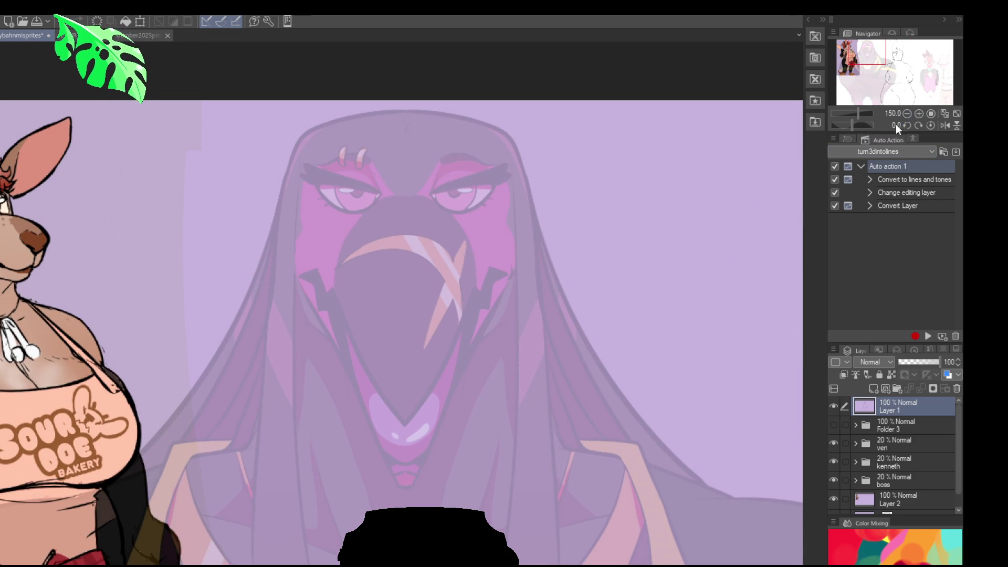
pyautogui.click(918, 114)
pyautogui.click(918, 113)
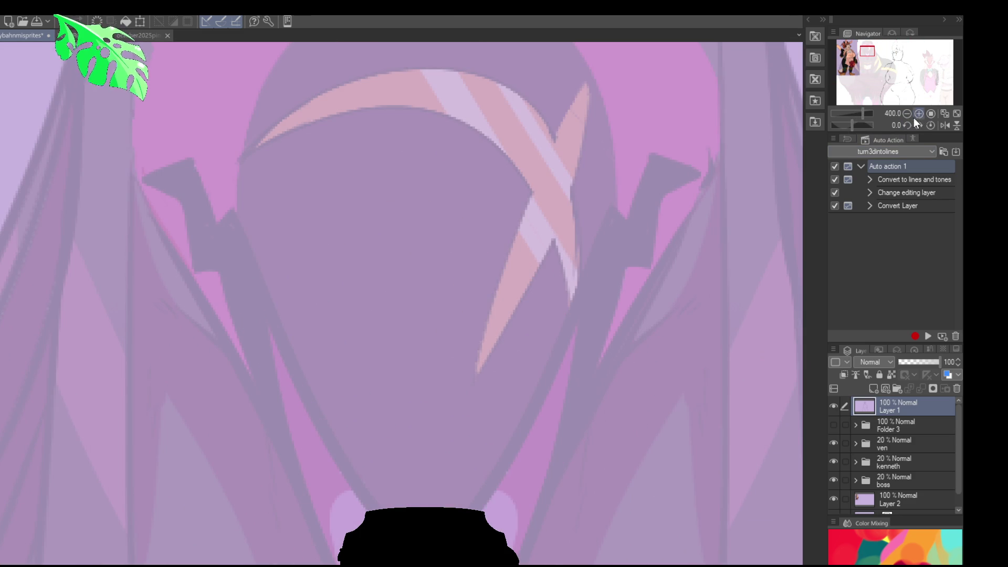
pyautogui.click(908, 113)
pyautogui.click(908, 114)
pyautogui.moveTo(784, 239)
pyautogui.mouseDown()
pyautogui.moveTo(532, 259)
pyautogui.moveTo(469, 196)
pyautogui.moveTo(453, 199)
pyautogui.mouseUp()
pyautogui.moveTo(538, 326); pyautogui.dragTo(535, 358)
# - Lasso and delete the extra right-eye strokes, then deselect
pyautogui.moveTo(543, 316)
pyautogui.mouseDown()
pyautogui.moveTo(531, 362)
pyautogui.moveTo(547, 314)
pyautogui.mouseUp()
pyautogui.press('Delete')
pyautogui.hotkey('ctrl', 'd')
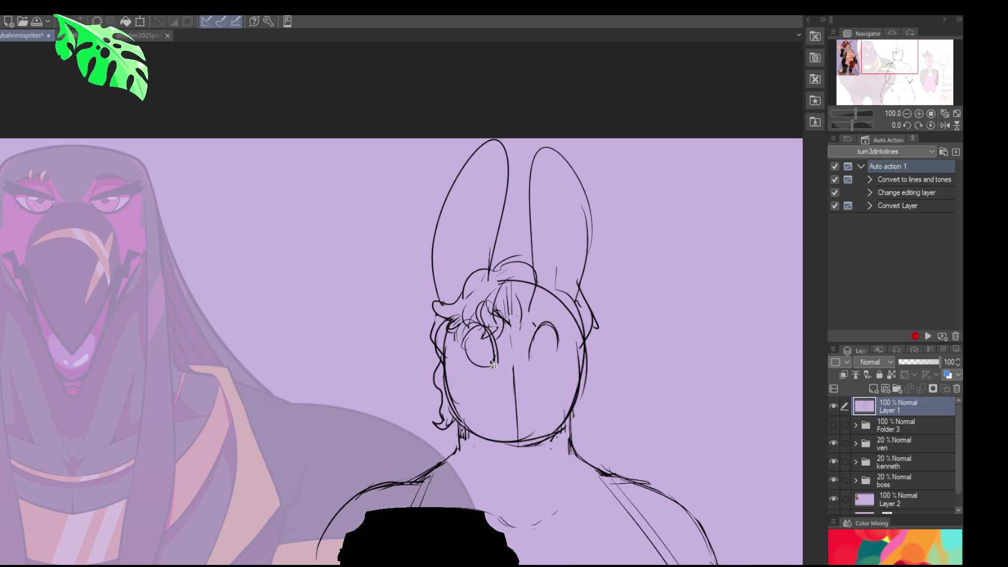
# - Extend and refine both eye outlines and add a small pupil inside the left eye
pyautogui.moveTo(529, 349); pyautogui.dragTo(532, 358)
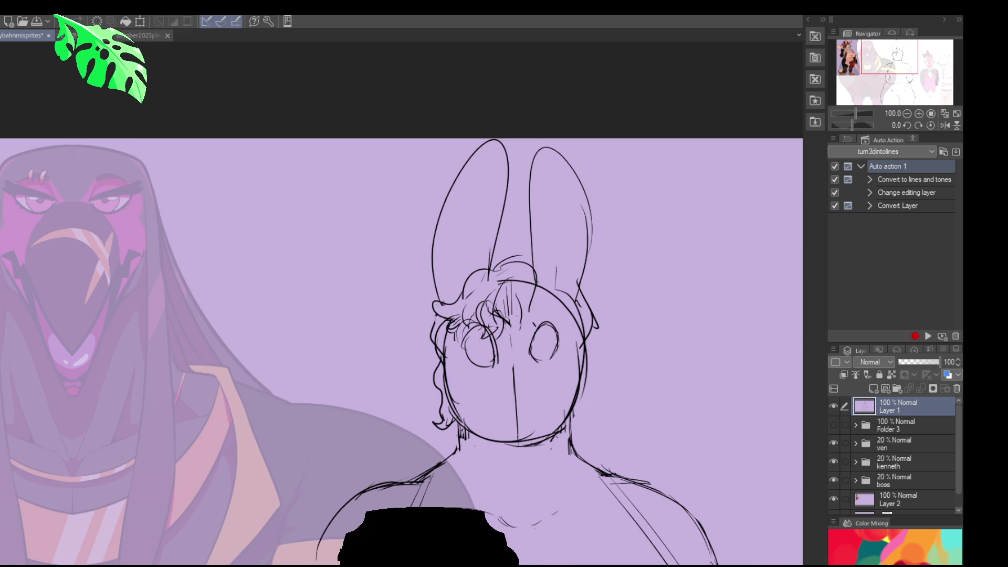
pyautogui.moveTo(692, 263); pyautogui.dragTo(689, 245)
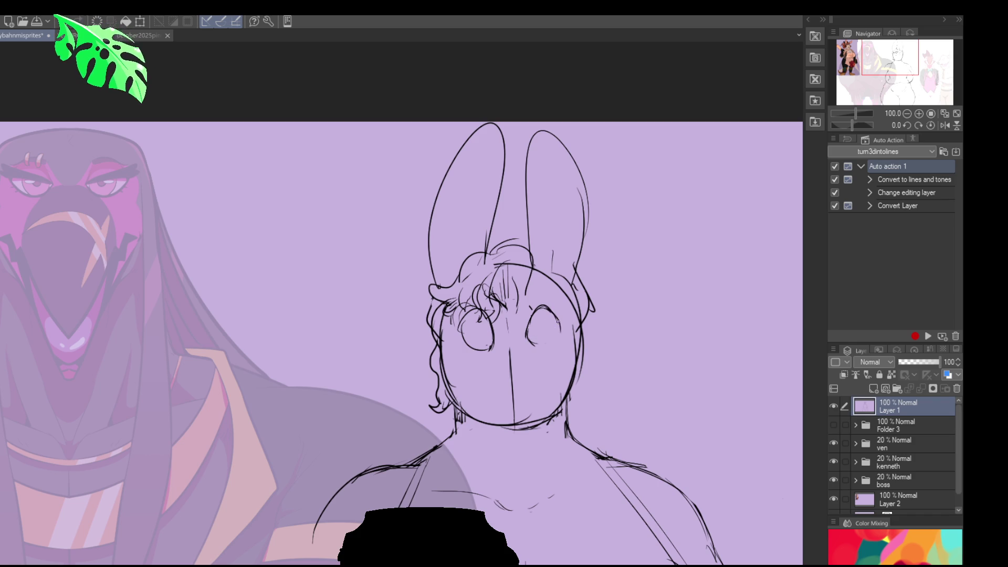
pyautogui.moveTo(553, 325); pyautogui.dragTo(548, 341)
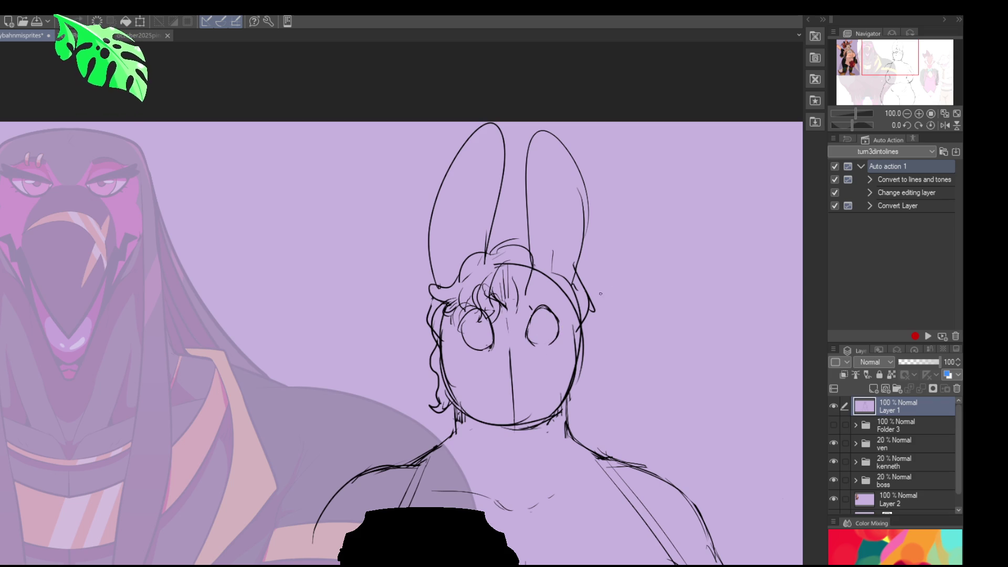
pyautogui.moveTo(487, 321); pyautogui.dragTo(490, 336)
pyautogui.scroll(1, 646, 261)
pyautogui.scroll(-1, 486, 330)
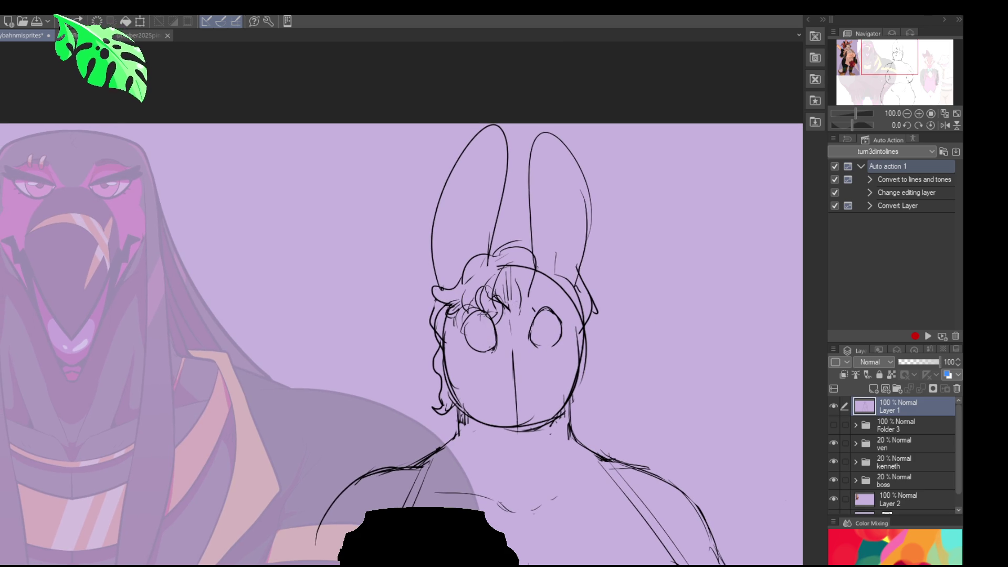
pyautogui.moveTo(482, 316); pyautogui.dragTo(485, 341)
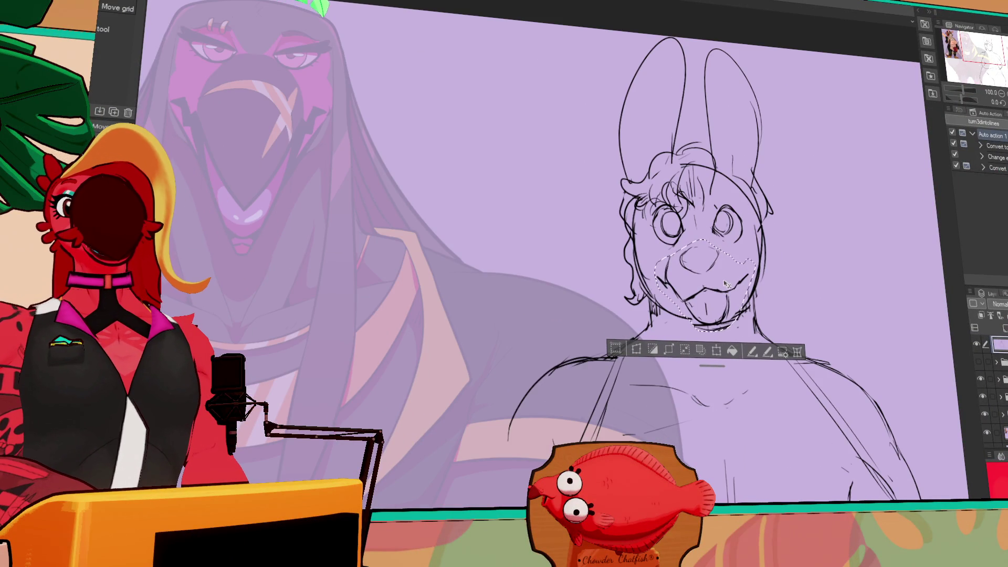
# - Redraw the bunny's right eye as a clean circle with the pen
pyautogui.hotkey('ctrl', 'd')
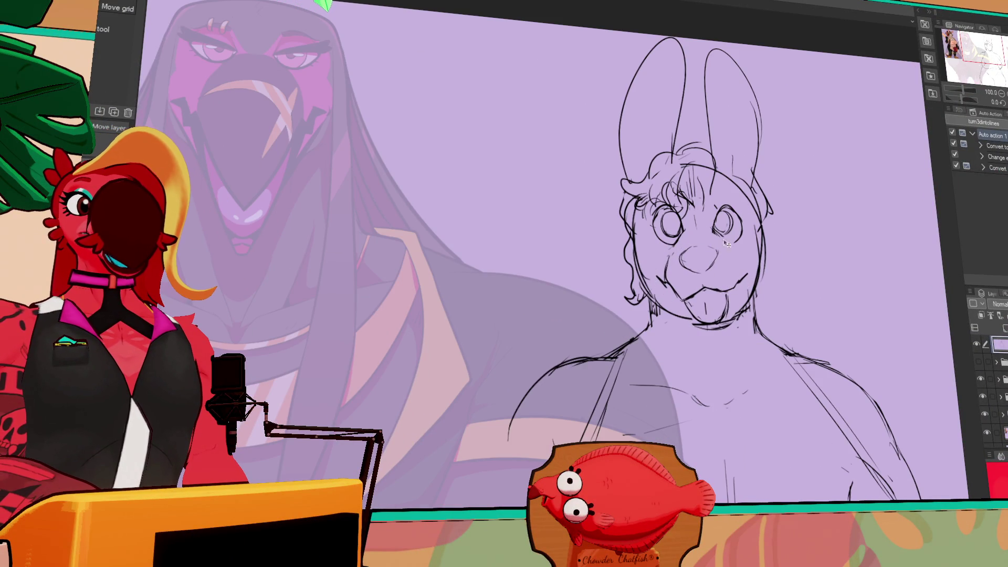
pyautogui.press('e')
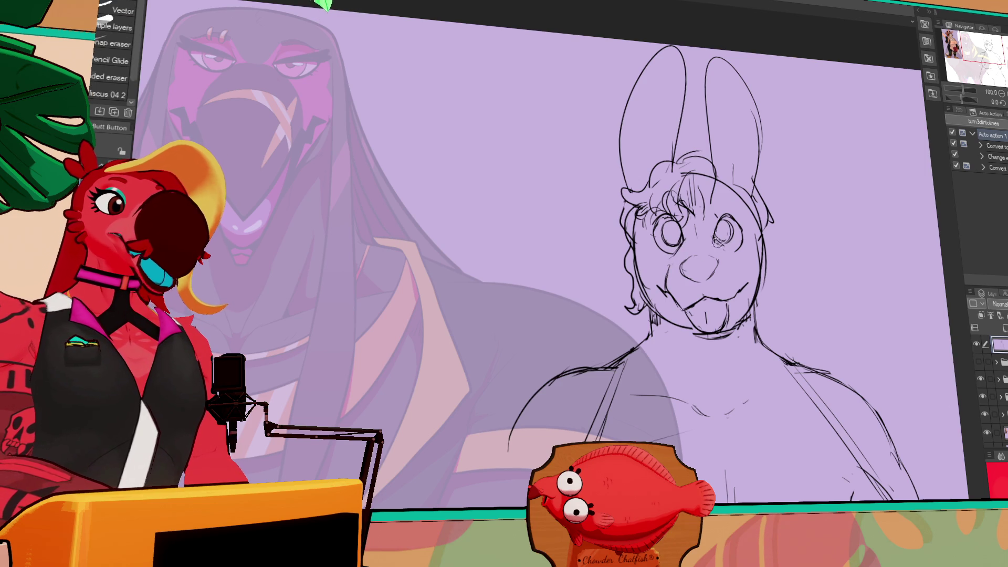
pyautogui.press('p')
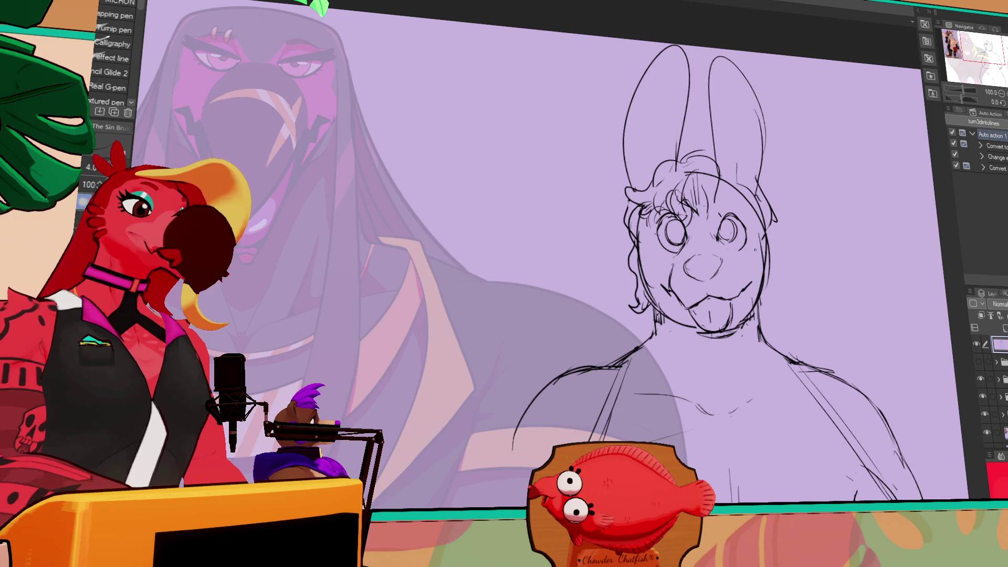
pyautogui.press('m')
pyautogui.press('e')
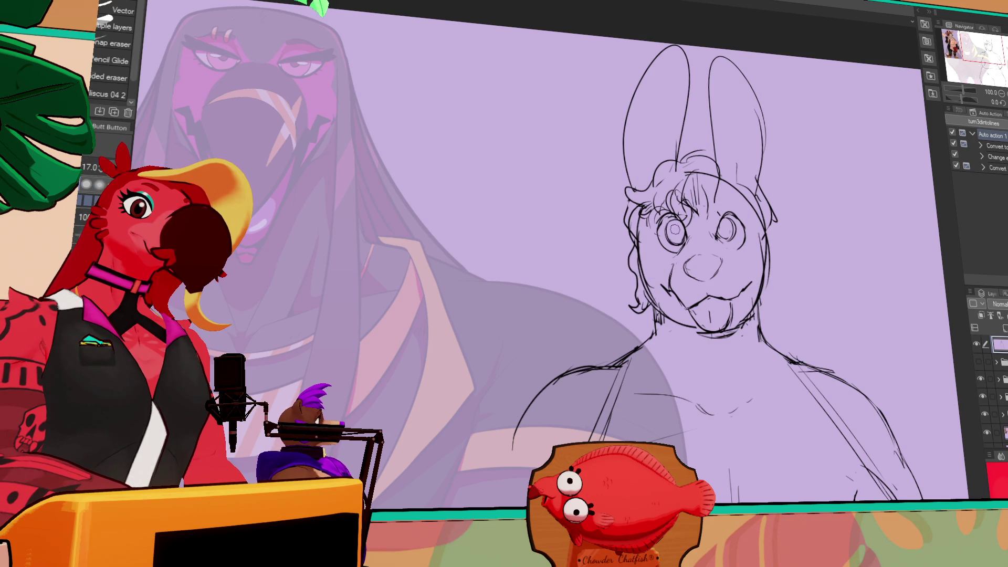
pyautogui.press('p')
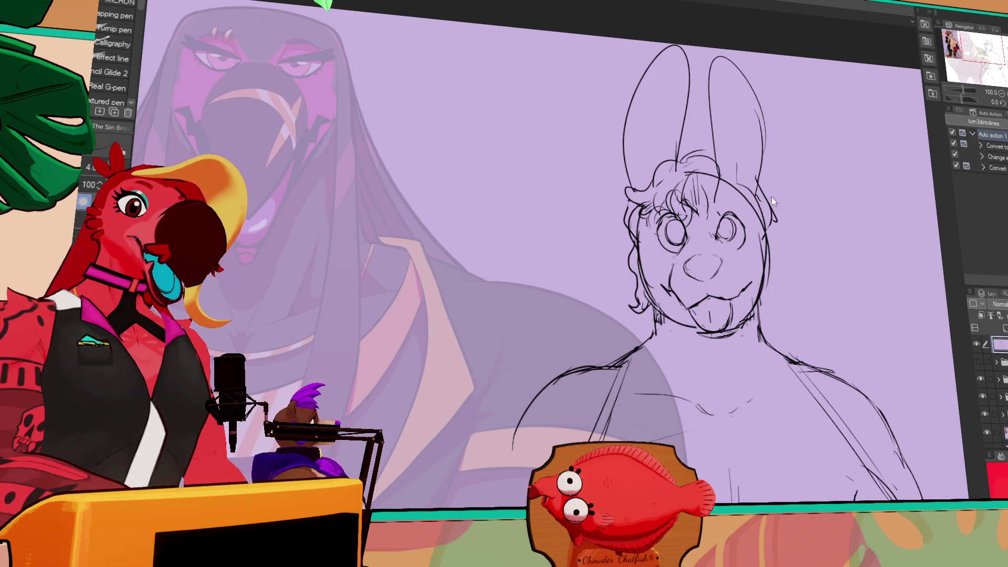
pyautogui.press('e')
pyautogui.press('p')
pyautogui.moveTo(724, 213)
pyautogui.mouseDown()
pyautogui.moveTo(720, 236)
pyautogui.moveTo(732, 231)
pyautogui.mouseUp()
pyautogui.moveTo(801, 230); pyautogui.dragTo(787, 210)
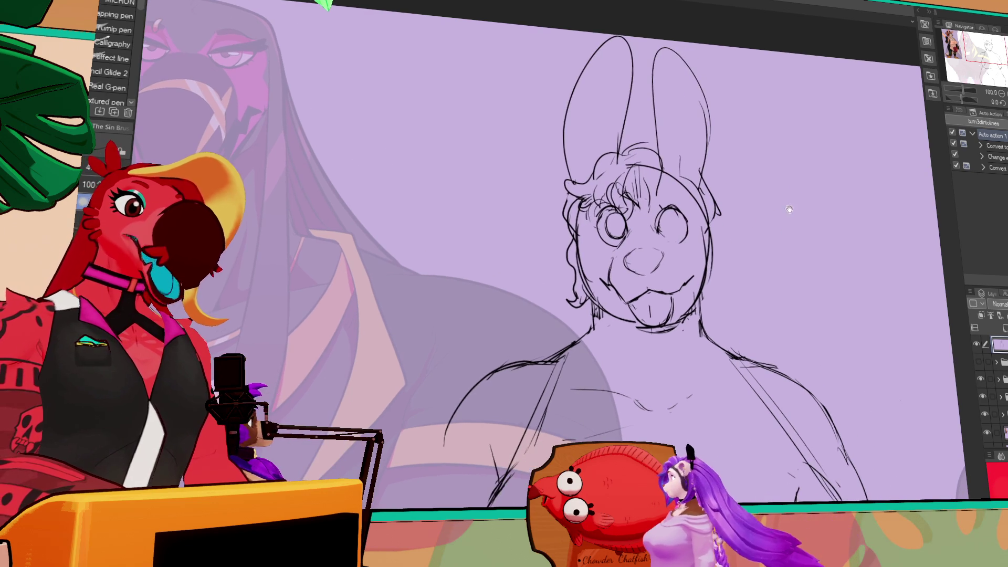
# - Lasso-delete the faint stray lines around the left and right eyes
pyautogui.press('m')
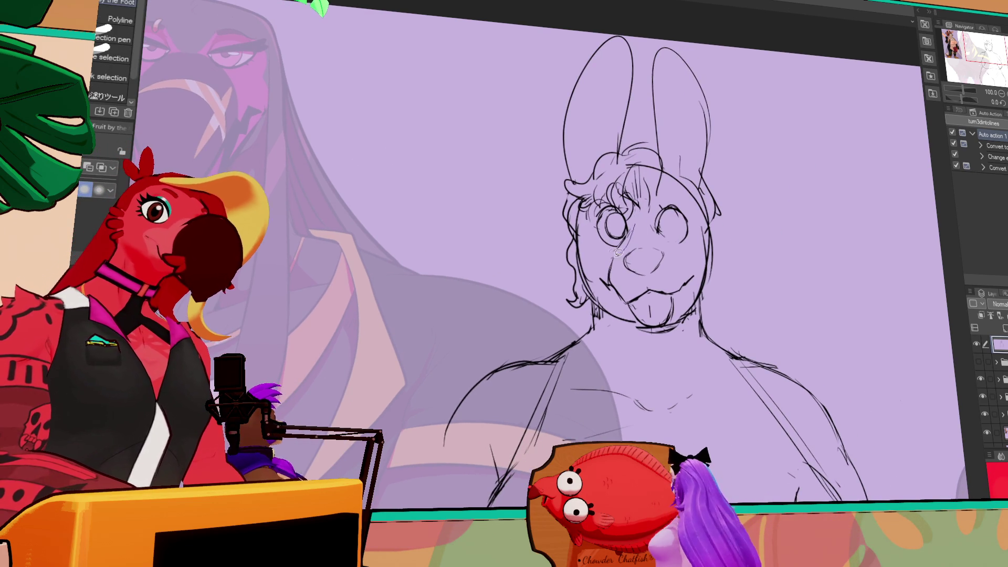
pyautogui.moveTo(632, 209); pyautogui.dragTo(630, 209)
pyautogui.press('Delete')
pyautogui.hotkey('ctrl', 'd')
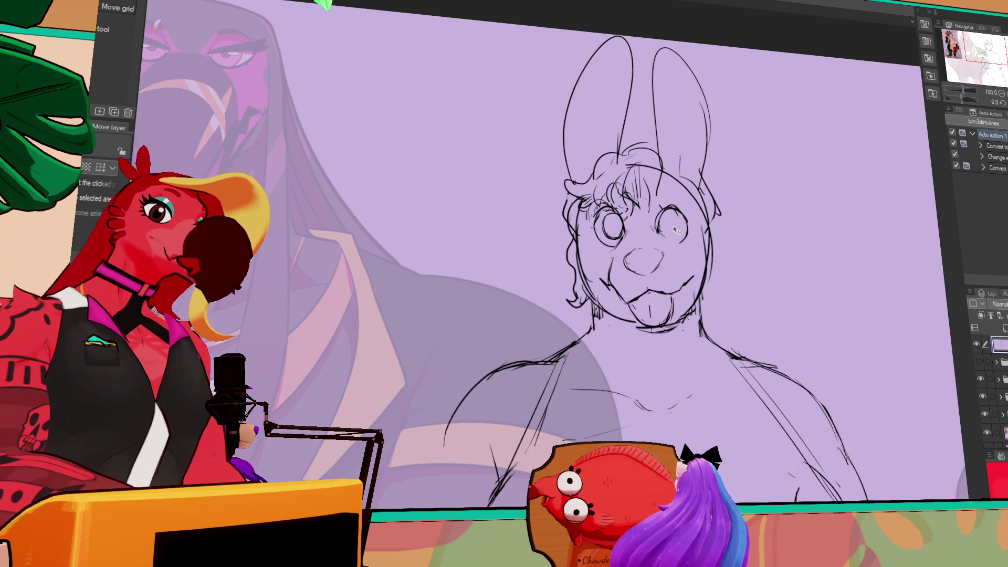
pyautogui.moveTo(682, 248); pyautogui.dragTo(678, 246)
pyautogui.press('Delete')
pyautogui.hotkey('ctrl', 'd')
pyautogui.moveTo(855, 103); pyautogui.dragTo(871, 107)
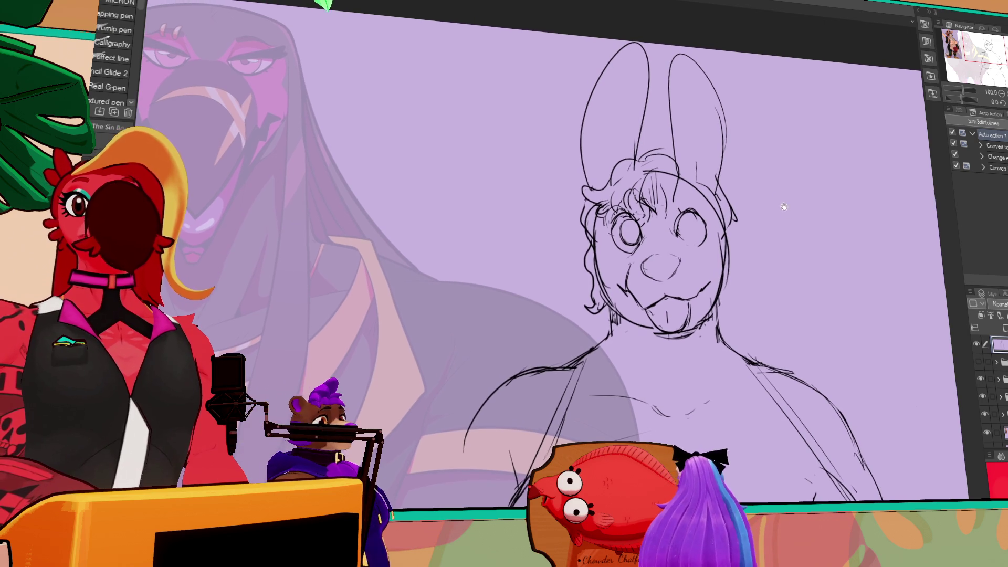
pyautogui.press('p')
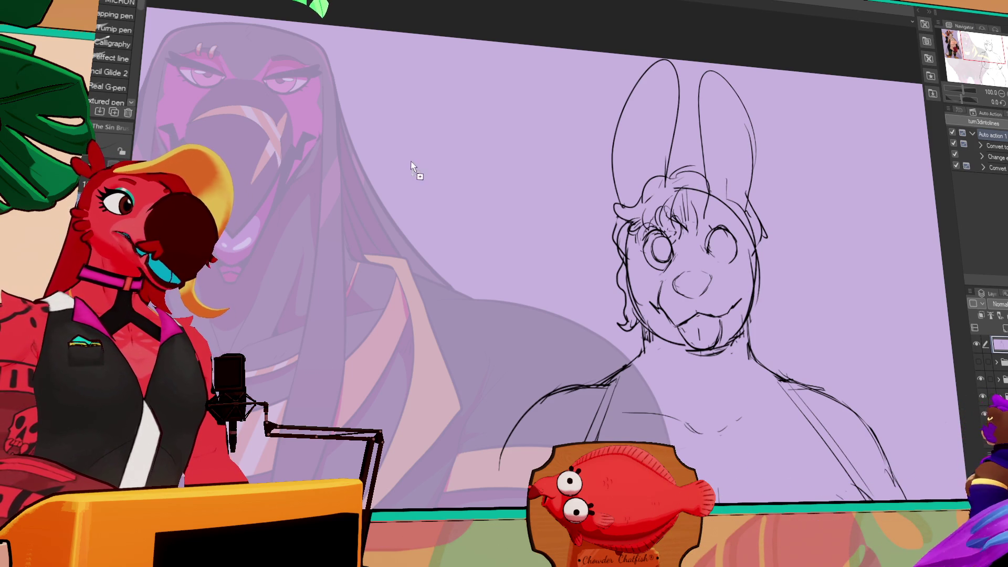
pyautogui.hotkey('ctrl', 'Tab')
pyautogui.moveTo(666, 130); pyautogui.dragTo(729, 171)
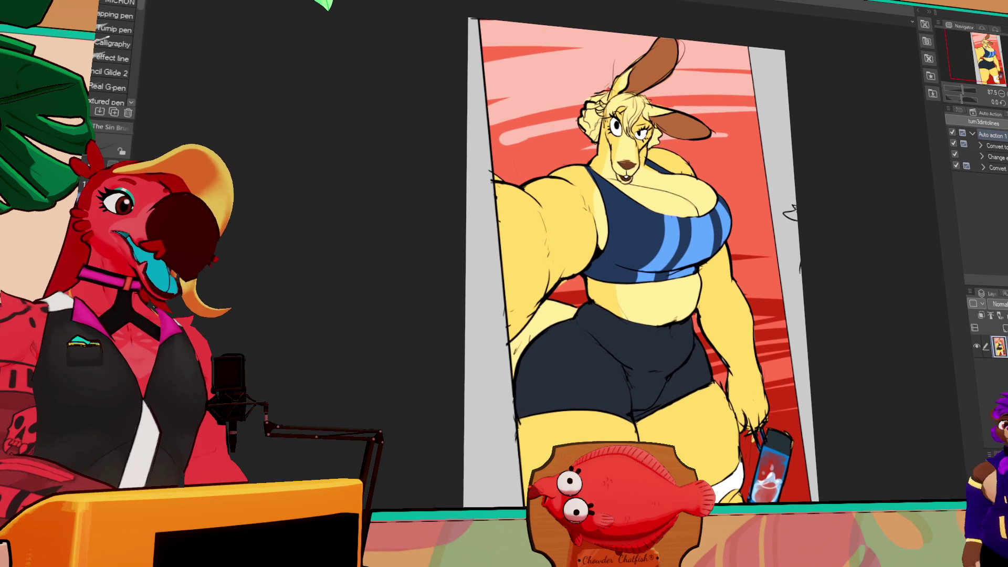
pyautogui.hotkey('ctrl', 'Tab')
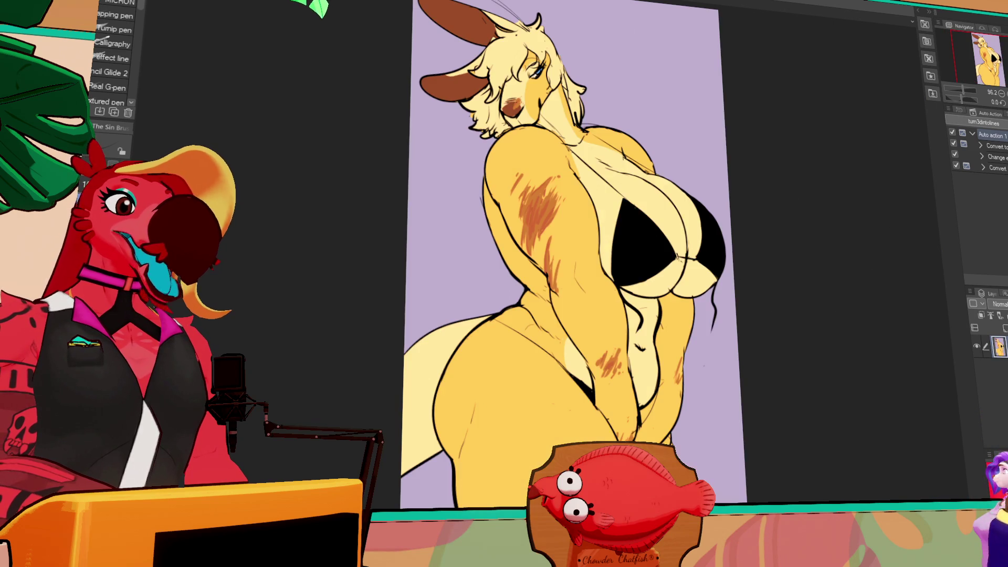
pyautogui.moveTo(659, 39); pyautogui.dragTo(717, 62)
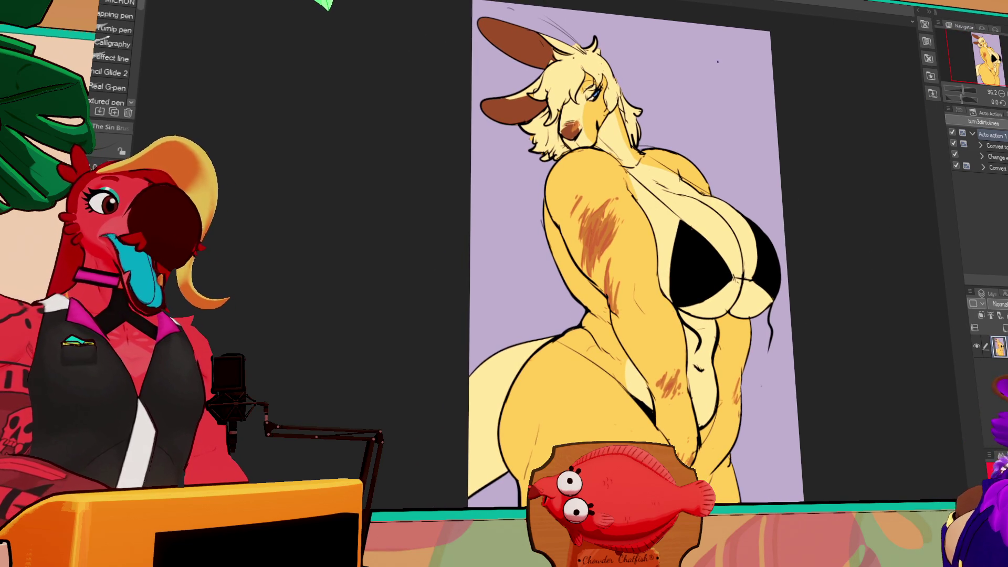
pyautogui.scroll(5, 717, 62)
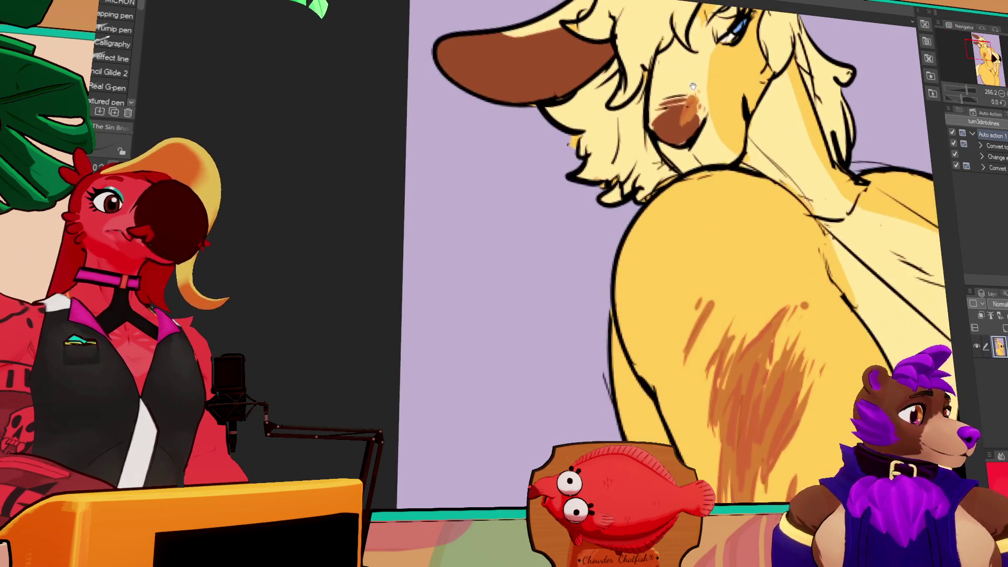
pyautogui.scroll(3, 745, 292)
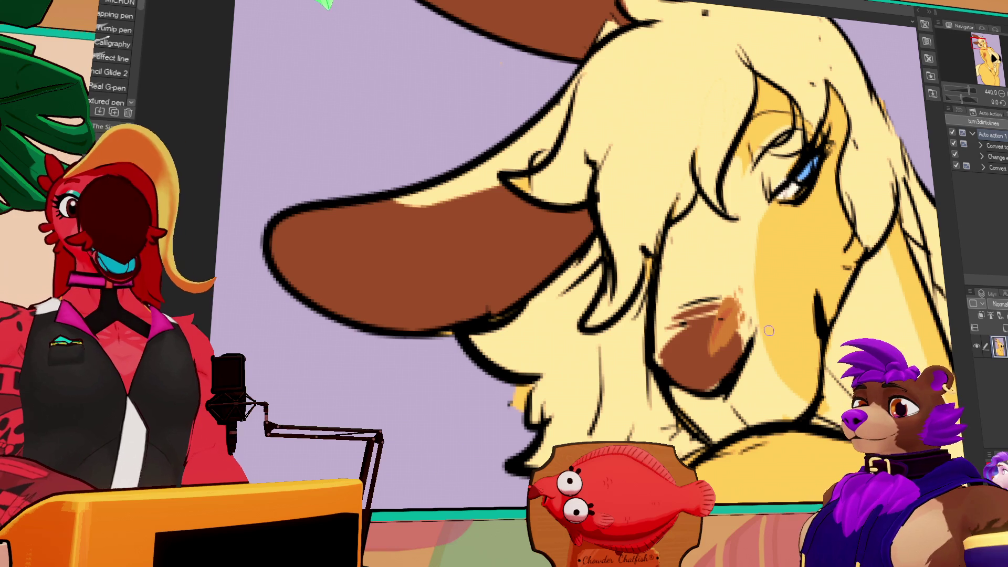
pyautogui.scroll(-8, 747, 300)
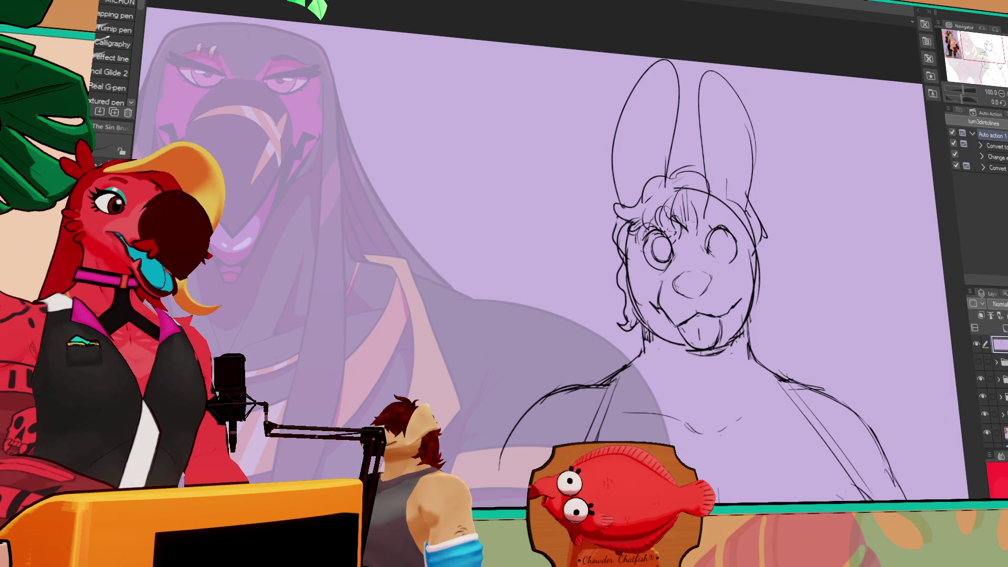
# - Undo part of the tongue strokes and draw a new chin and jaw stroke
pyautogui.hotkey('ctrl', 'z')
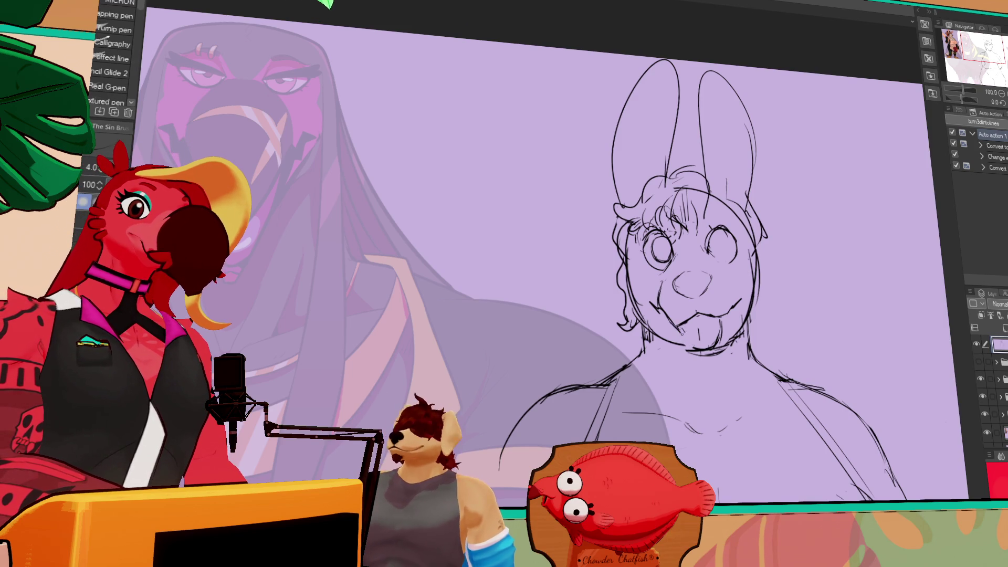
pyautogui.scroll(-1, 531, 250)
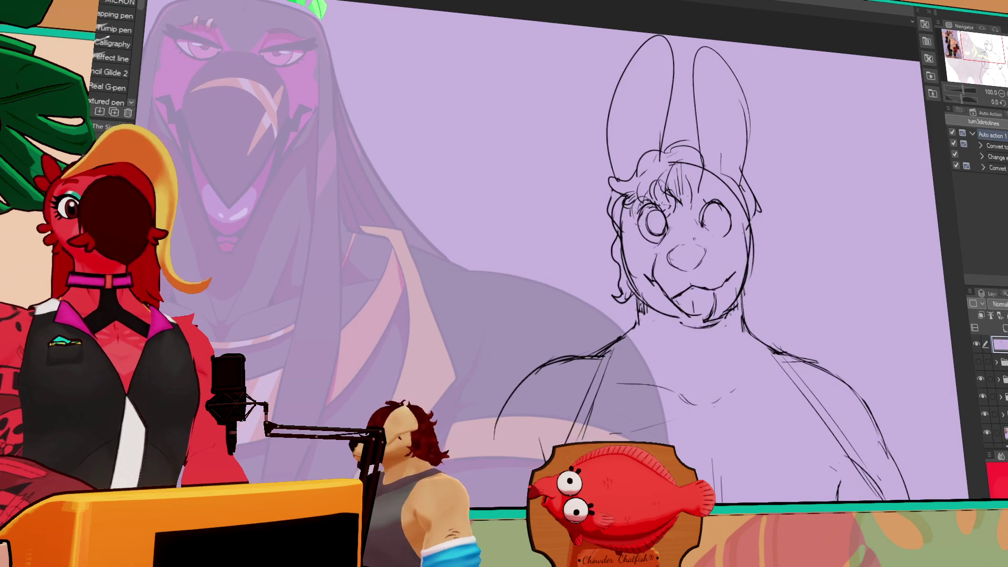
pyautogui.press('e')
pyautogui.press('p')
pyautogui.moveTo(663, 314)
pyautogui.mouseDown()
pyautogui.moveTo(709, 330)
pyautogui.moveTo(725, 320)
pyautogui.mouseUp()
pyautogui.press('e')
pyautogui.press('p')
pyautogui.press('e')
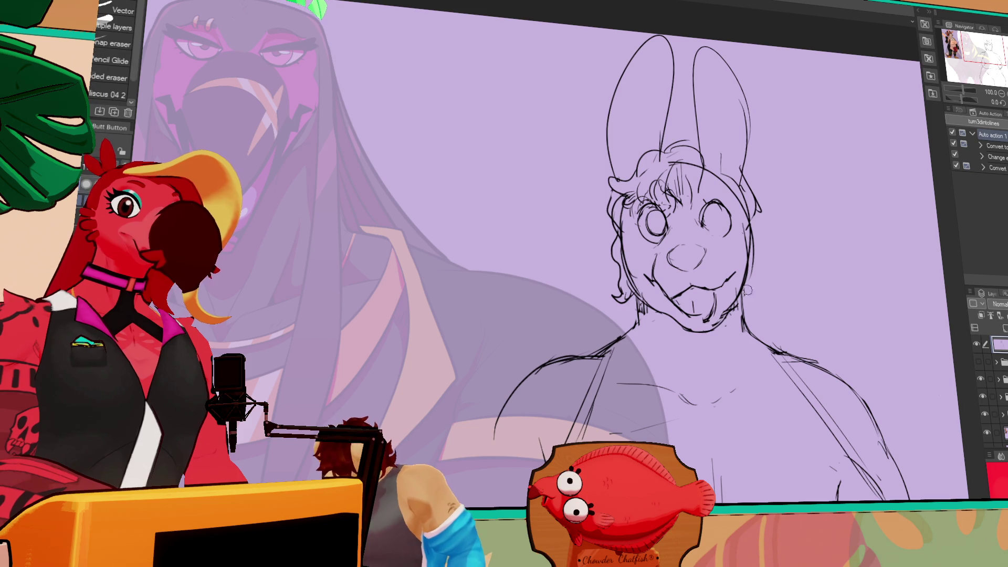
pyautogui.click(974, 112)
pyautogui.press('p')
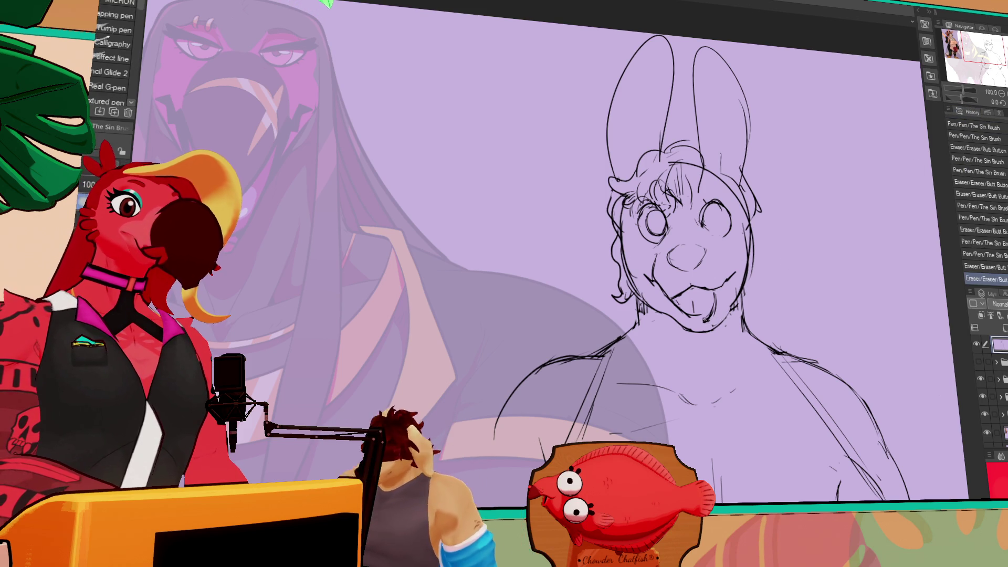
# - Refine the chin, erasing stray lines and redrawing strokes along it
pyautogui.moveTo(680, 330)
pyautogui.mouseDown()
pyautogui.moveTo(719, 323)
pyautogui.moveTo(682, 315)
pyautogui.moveTo(697, 310)
pyautogui.mouseUp()
pyautogui.press('e')
pyautogui.press('p')
pyautogui.press('e')
pyautogui.press('p')
pyautogui.press('e')
pyautogui.press('p')
pyautogui.press('e')
pyautogui.press('p')
pyautogui.press('e')
pyautogui.press('p')
pyautogui.press('e')
pyautogui.moveTo(689, 313); pyautogui.dragTo(702, 312)
pyautogui.press('p')
pyautogui.press('e')
pyautogui.press('p')
pyautogui.press('e')
pyautogui.moveTo(695, 307); pyautogui.dragTo(701, 312)
pyautogui.press('p')
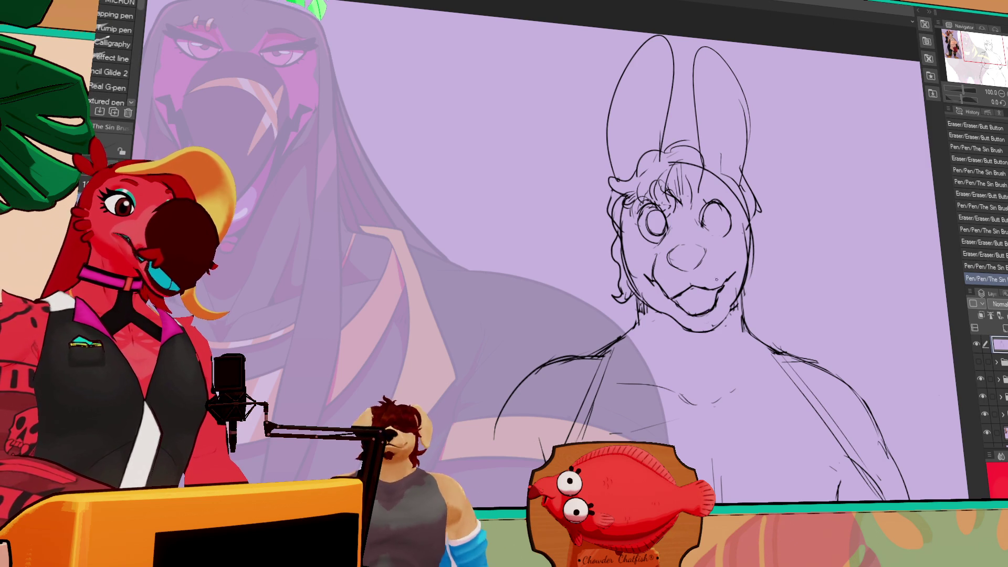
pyautogui.press('e')
# - Erase and redraw the shoulder line, including the right shoulder
pyautogui.moveTo(830, 253); pyautogui.dragTo(831, 188)
pyautogui.moveTo(739, 249)
pyautogui.mouseDown()
pyautogui.moveTo(782, 220)
pyautogui.moveTo(794, 226)
pyautogui.mouseUp()
pyautogui.moveTo(572, 315); pyautogui.dragTo(600, 336)
pyautogui.moveTo(565, 317); pyautogui.dragTo(590, 293)
pyautogui.press('p')
pyautogui.moveTo(561, 326)
pyautogui.mouseDown()
pyautogui.moveTo(609, 251)
pyautogui.moveTo(622, 269)
pyautogui.mouseUp()
pyautogui.press('e')
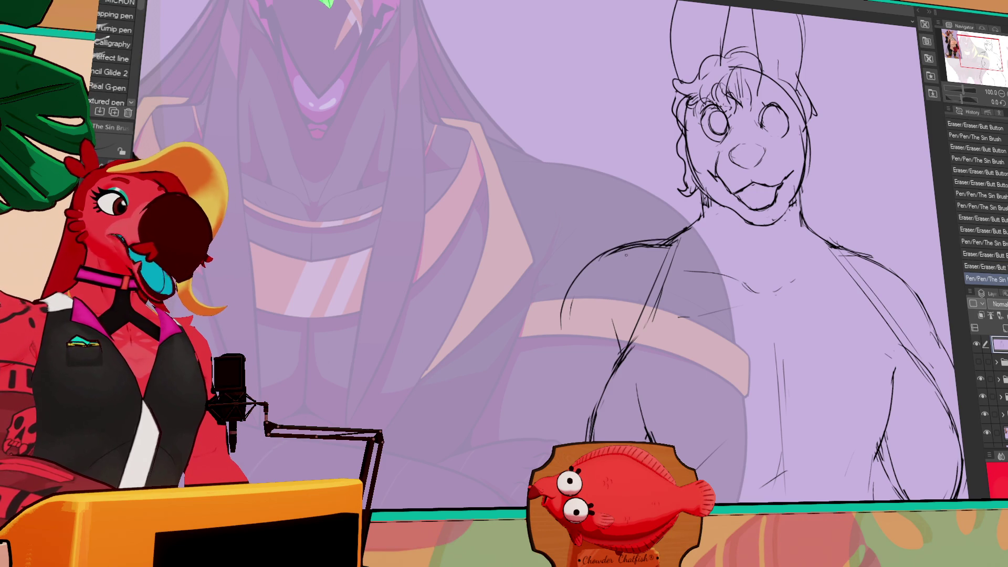
pyautogui.moveTo(829, 247)
pyautogui.mouseDown()
pyautogui.moveTo(845, 250)
pyautogui.moveTo(786, 261)
pyautogui.moveTo(834, 283)
pyautogui.mouseUp()
pyautogui.press('p')
pyautogui.moveTo(771, 260); pyautogui.dragTo(866, 302)
pyautogui.moveTo(848, 289); pyautogui.dragTo(861, 304)
# - Add strokes around the mouth and along the chin
pyautogui.moveTo(813, 123); pyautogui.dragTo(822, 199)
pyautogui.moveTo(688, 297); pyautogui.dragTo(706, 298)
pyautogui.moveTo(696, 295); pyautogui.dragTo(708, 299)
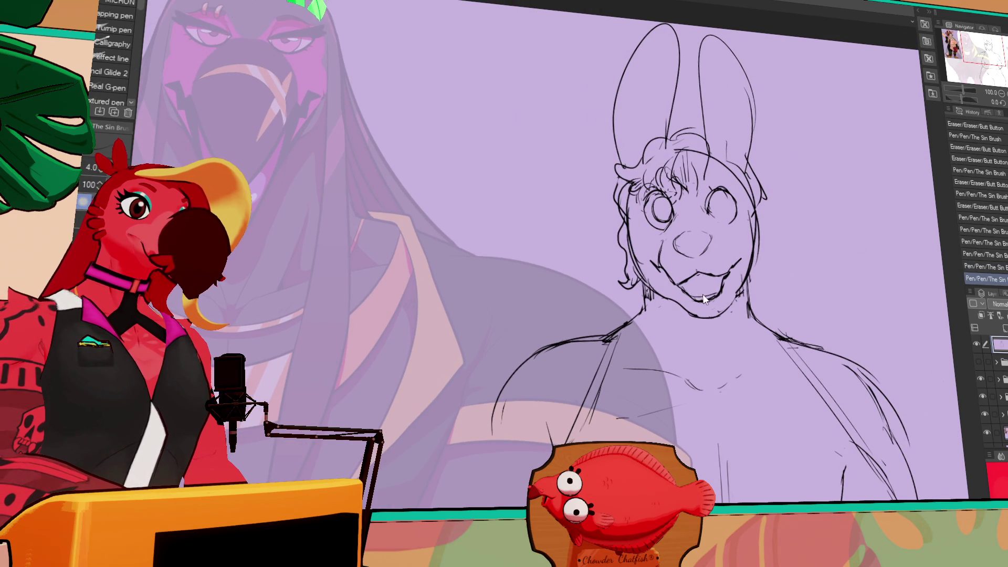
pyautogui.moveTo(791, 217)
pyautogui.mouseDown()
pyautogui.moveTo(807, 244)
pyautogui.moveTo(813, 213)
pyautogui.moveTo(770, 243)
pyautogui.mouseUp()
# - Erase and rework the left eye's pupil
pyautogui.press('e')
pyautogui.moveTo(674, 254); pyautogui.dragTo(680, 262)
pyautogui.moveTo(675, 254); pyautogui.dragTo(703, 307)
pyautogui.press('p')
# - Redraw the nose outline and nudge the nose into place
pyautogui.moveTo(682, 302); pyautogui.dragTo(706, 302)
pyautogui.moveTo(692, 270); pyautogui.dragTo(709, 295)
pyautogui.press('m')
pyautogui.press('k')
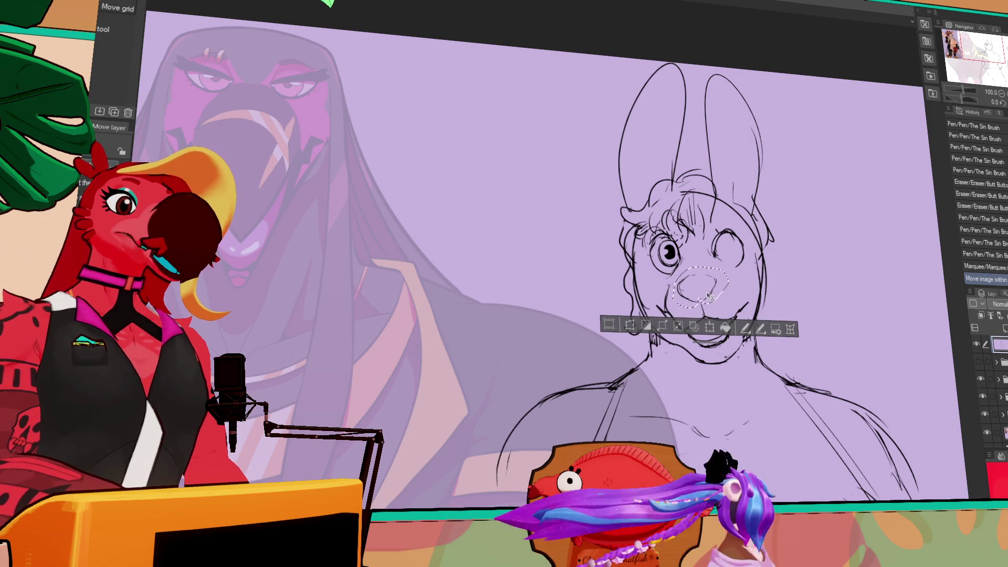
pyautogui.hotkey('ctrl', 'd')
# - Erase stray lines near the right ear
pyautogui.press('e')
pyautogui.moveTo(766, 204); pyautogui.dragTo(772, 199)
pyautogui.moveTo(769, 206); pyautogui.dragTo(773, 200)
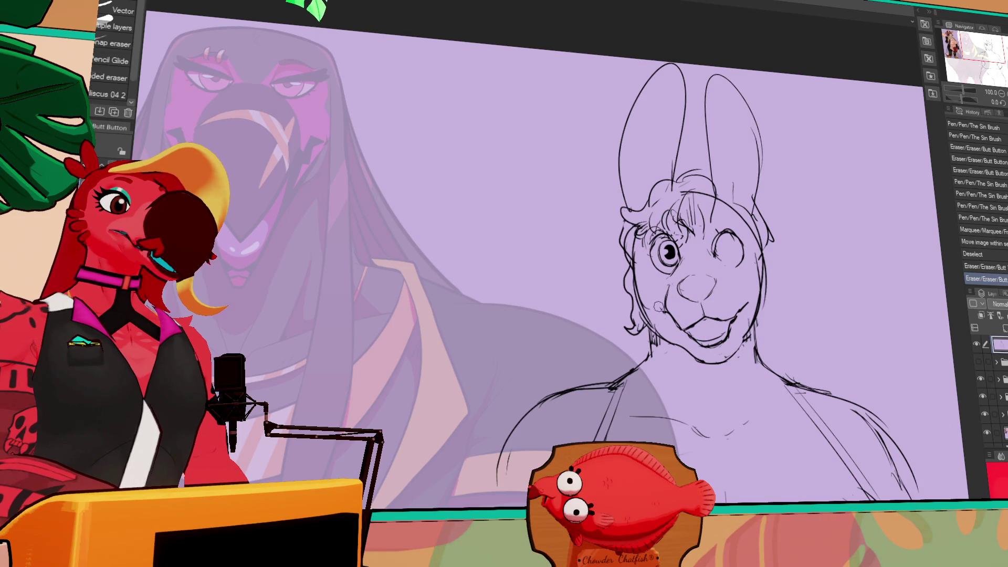
pyautogui.press('p')
# - Draw a stroke on the cheek, comparing it with repeated undo and redo
pyautogui.moveTo(634, 280); pyautogui.dragTo(653, 336)
pyautogui.hotkey('ctrl', 'z')
pyautogui.hotkey('ctrl', 'y')
pyautogui.hotkey('ctrl', 'z')
pyautogui.hotkey('ctrl', 'y')
pyautogui.hotkey('ctrl', 'z')
pyautogui.hotkey('ctrl', 'y')
pyautogui.hotkey('ctrl', 'z')
pyautogui.moveTo(647, 315); pyautogui.dragTo(654, 338)
pyautogui.hotkey('ctrl', 'z')
pyautogui.hotkey('ctrl', 'y')
pyautogui.hotkey('ctrl', 'z')
pyautogui.hotkey('ctrl', 'y')
pyautogui.hotkey('ctrl', 'z')
pyautogui.hotkey('ctrl', 'y')
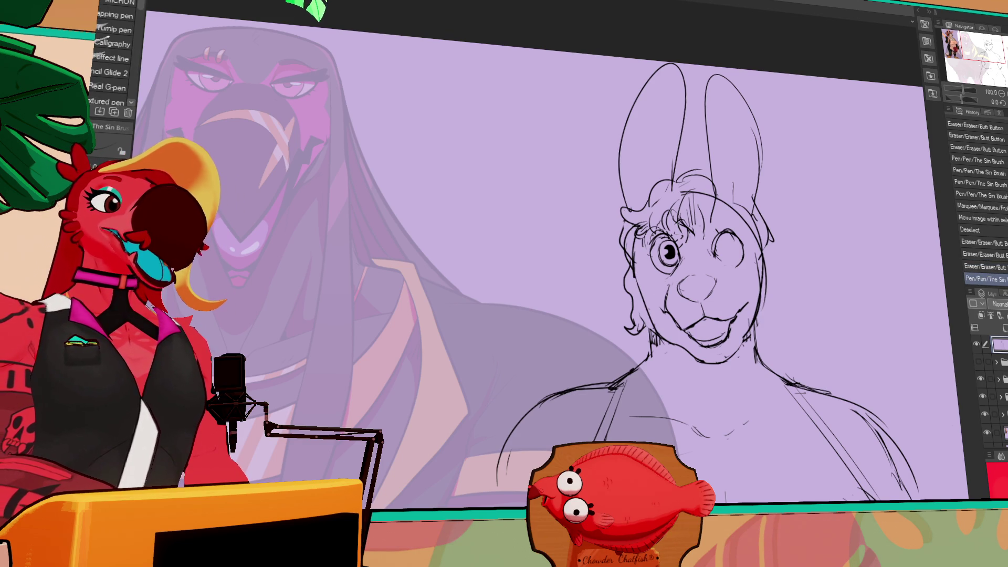
# - Erase near the cheek and touch up the cheek line
pyautogui.press('e')
pyautogui.moveTo(643, 315); pyautogui.dragTo(653, 338)
pyautogui.press('p')
pyautogui.press('e')
pyautogui.press('p')
pyautogui.moveTo(756, 310); pyautogui.dragTo(760, 314)
pyautogui.hotkey('ctrl', 'z')
# - Lasso the whole head and nudge it slightly left
pyautogui.press('m')
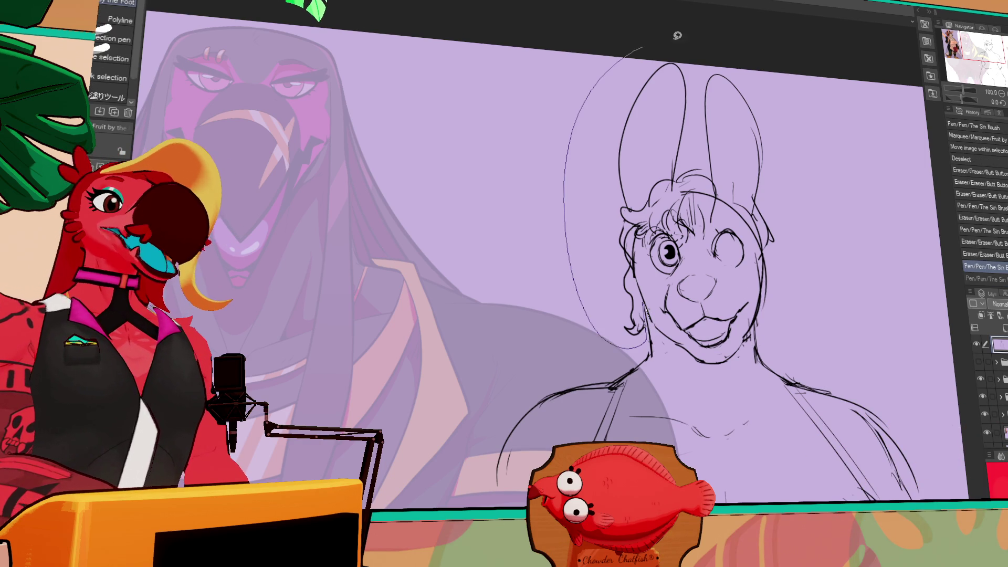
pyautogui.moveTo(732, 372); pyautogui.dragTo(661, 362)
pyautogui.press('k')
pyautogui.moveTo(809, 273); pyautogui.dragTo(803, 272)
pyautogui.hotkey('ctrl', 'd')
# - Add strokes near the right eye, shift it, and rework it with the pen
pyautogui.moveTo(750, 310); pyautogui.dragTo(748, 344)
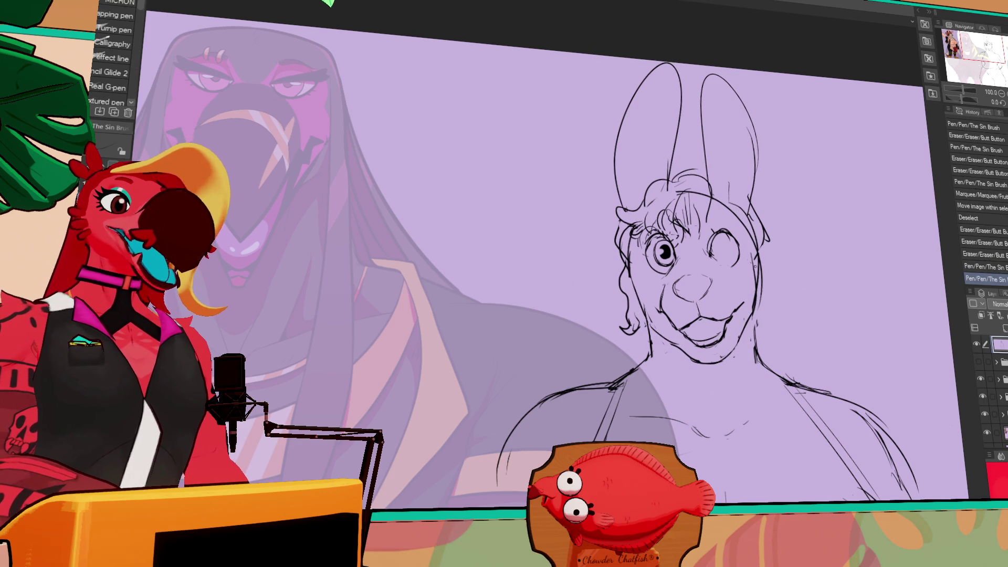
pyautogui.hotkey('ctrl', 'z')
pyautogui.moveTo(703, 255)
pyautogui.mouseDown()
pyautogui.moveTo(711, 267)
pyautogui.moveTo(739, 265)
pyautogui.moveTo(702, 252)
pyautogui.moveTo(731, 261)
pyautogui.moveTo(716, 249)
pyautogui.mouseUp()
pyautogui.press('m')
pyautogui.press('k')
pyautogui.hotkey('ctrl', 'd')
pyautogui.press('p')
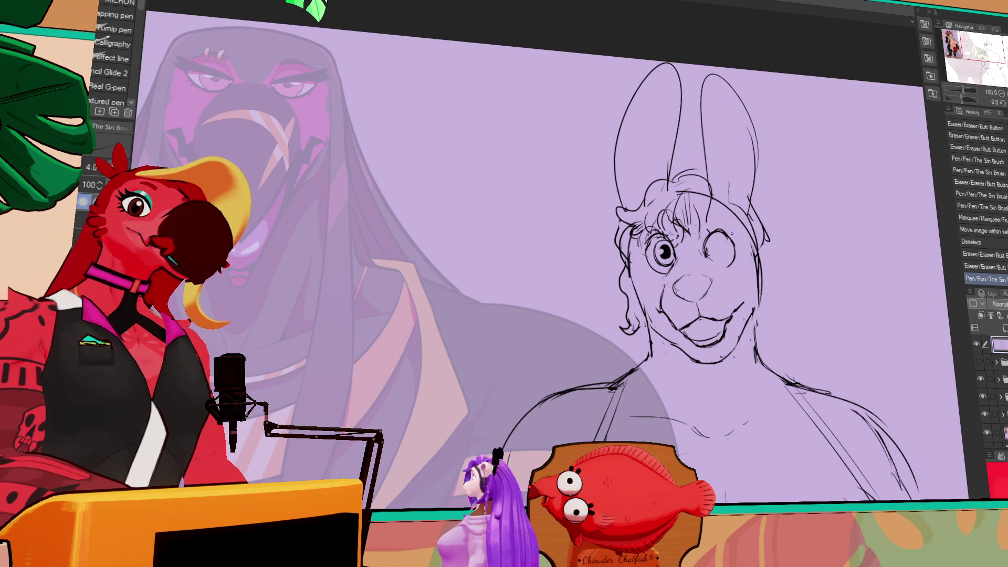
# - Copy the left eye onto the right side, rotate it slightly, and commit
pyautogui.press('m')
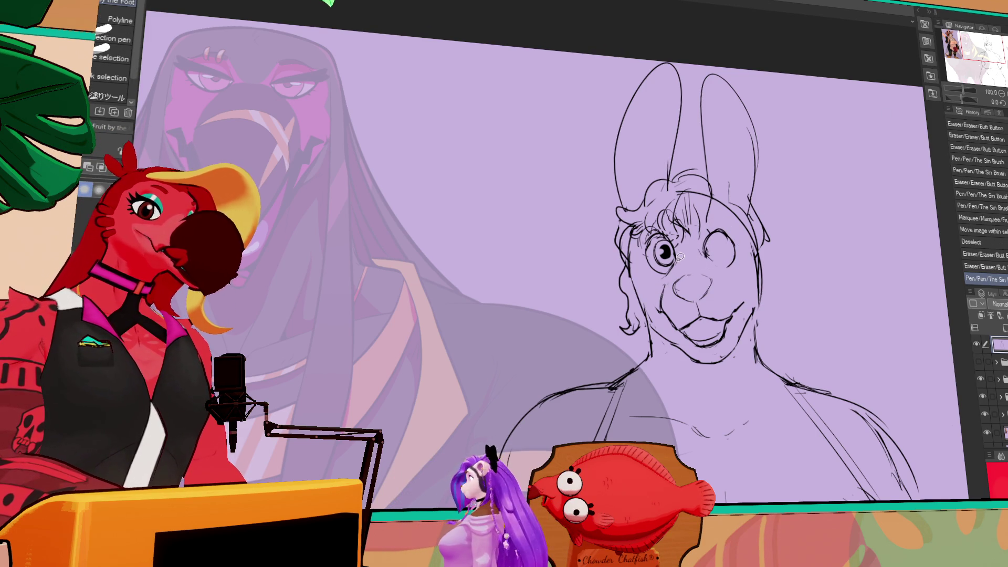
pyautogui.moveTo(644, 252)
pyautogui.mouseDown()
pyautogui.moveTo(706, 273)
pyautogui.moveTo(731, 269)
pyautogui.mouseUp()
pyautogui.press('k')
pyautogui.click(772, 293)
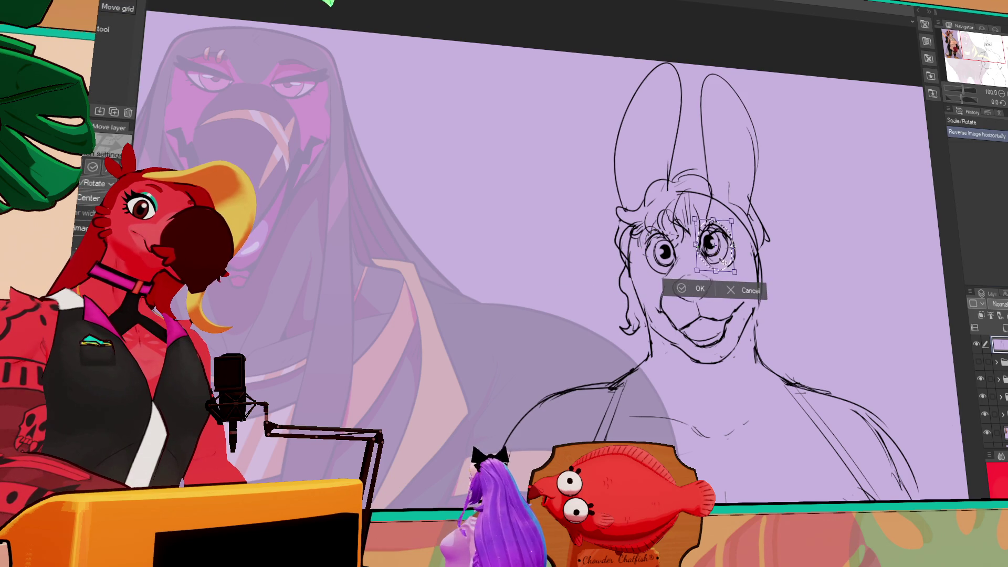
pyautogui.moveTo(772, 236)
pyautogui.mouseDown()
pyautogui.moveTo(741, 266)
pyautogui.moveTo(735, 260)
pyautogui.mouseUp()
pyautogui.press('Return')
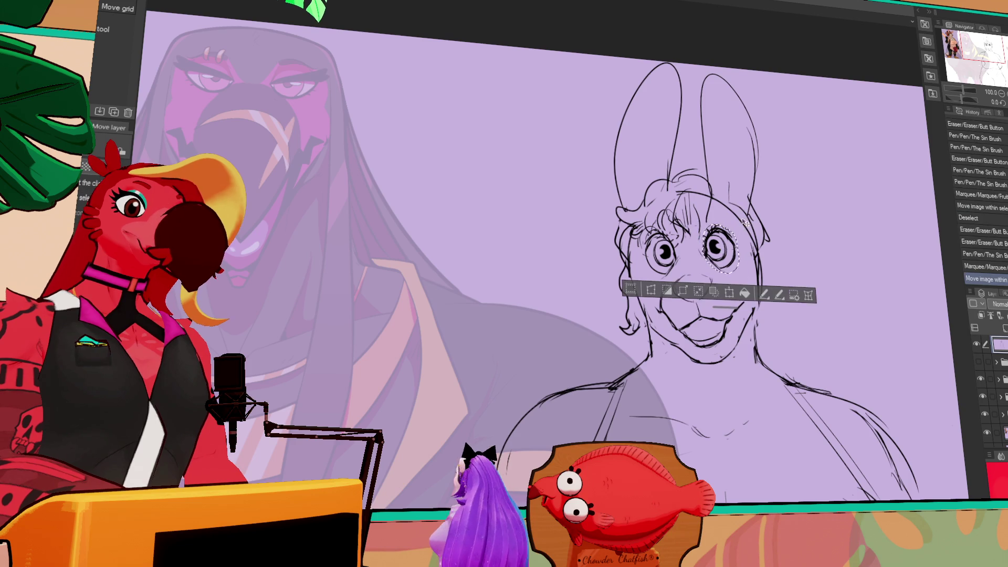
pyautogui.hotkey('ctrl', 'd')
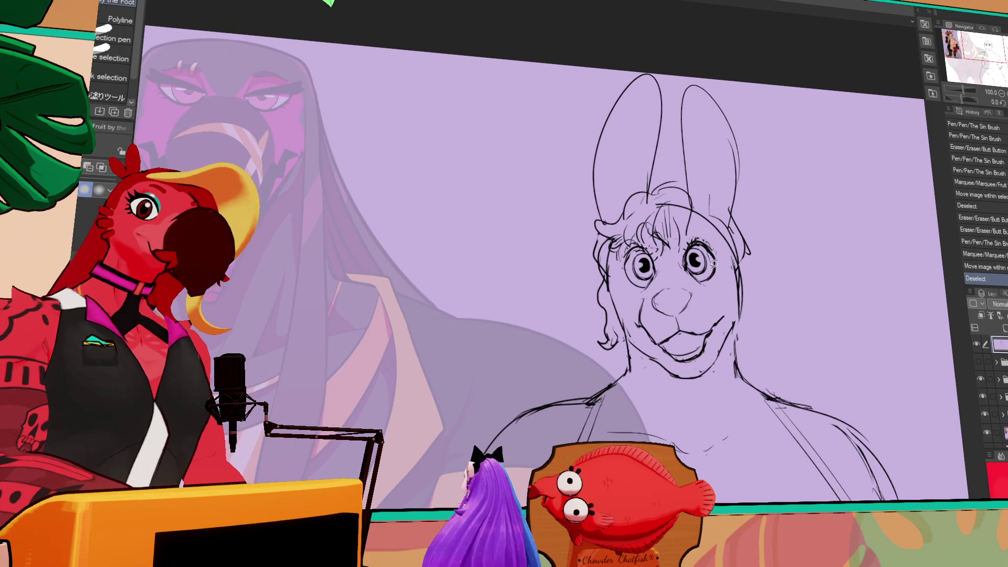
# - Nudge the right eye into place and refine the eye strokes
pyautogui.moveTo(682, 248)
pyautogui.mouseDown()
pyautogui.moveTo(714, 276)
pyautogui.moveTo(697, 258)
pyautogui.moveTo(692, 268)
pyautogui.moveTo(644, 266)
pyautogui.mouseUp()
pyautogui.press('k')
pyautogui.hotkey('ctrl', 'd')
pyautogui.press('p')
pyautogui.hotkey('ctrl', 'z')
pyautogui.hotkey('ctrl', 'z')
pyautogui.hotkey('ctrl', 'y')
pyautogui.hotkey('ctrl', 'y')
pyautogui.moveTo(818, 155); pyautogui.dragTo(788, 183)
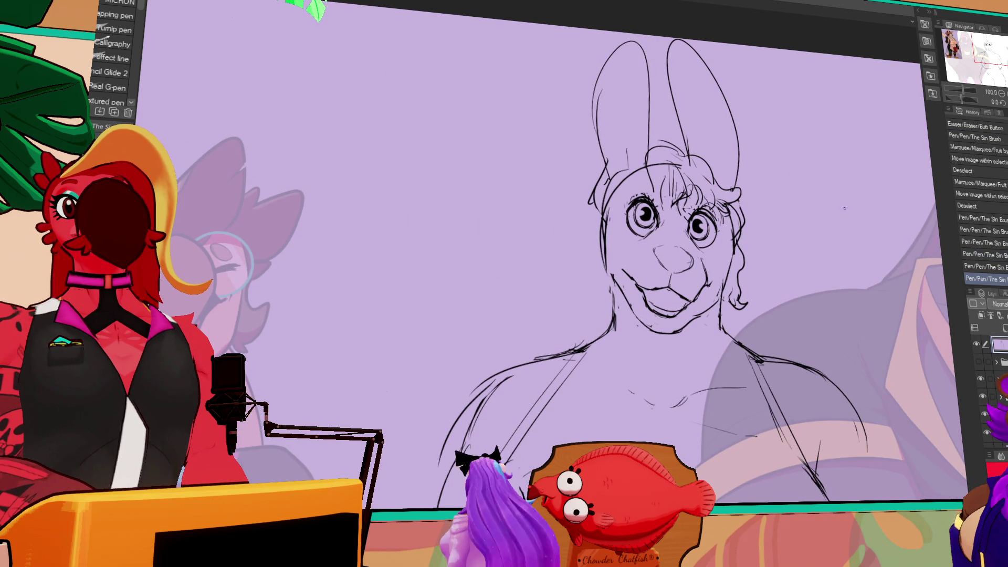
pyautogui.moveTo(745, 248); pyautogui.dragTo(748, 256)
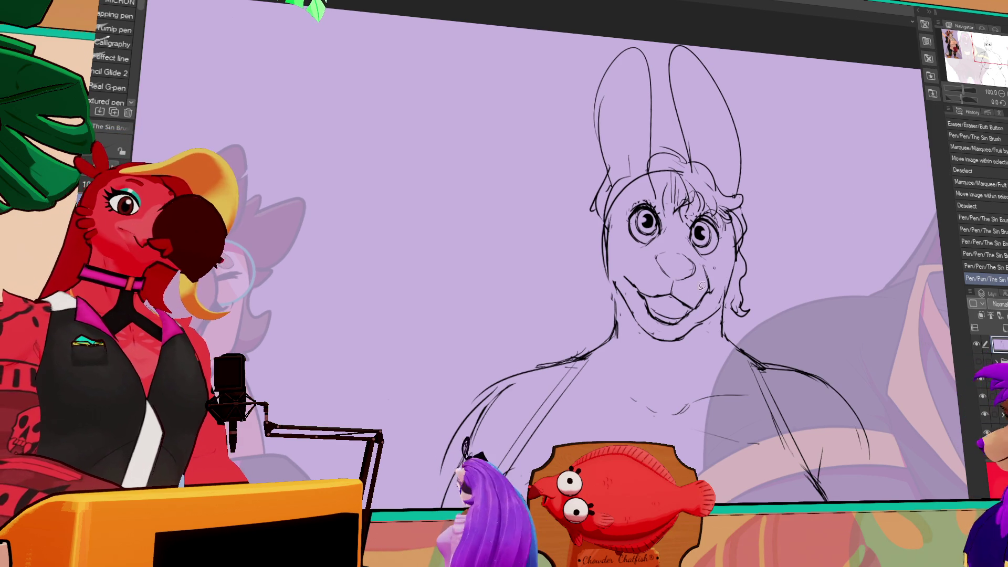
# - Lasso the head, shift it slightly on the neck, and erase stray lines
pyautogui.press('m')
pyautogui.moveTo(628, 197)
pyautogui.mouseDown()
pyautogui.moveTo(682, 170)
pyautogui.moveTo(726, 226)
pyautogui.moveTo(724, 305)
pyautogui.moveTo(666, 355)
pyautogui.moveTo(638, 346)
pyautogui.mouseUp()
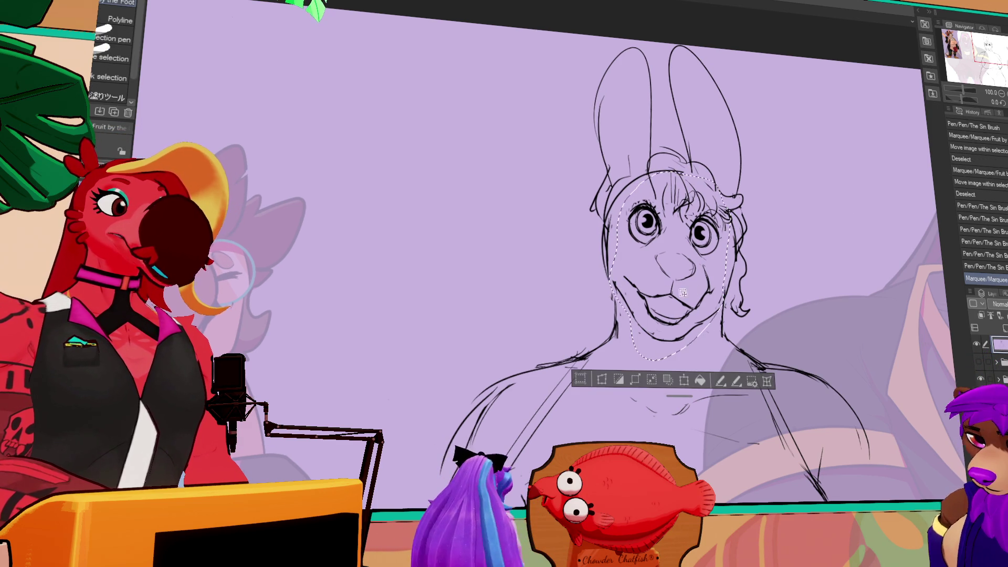
pyautogui.press('k')
pyautogui.moveTo(658, 270); pyautogui.dragTo(660, 272)
pyautogui.hotkey('ctrl', 'd')
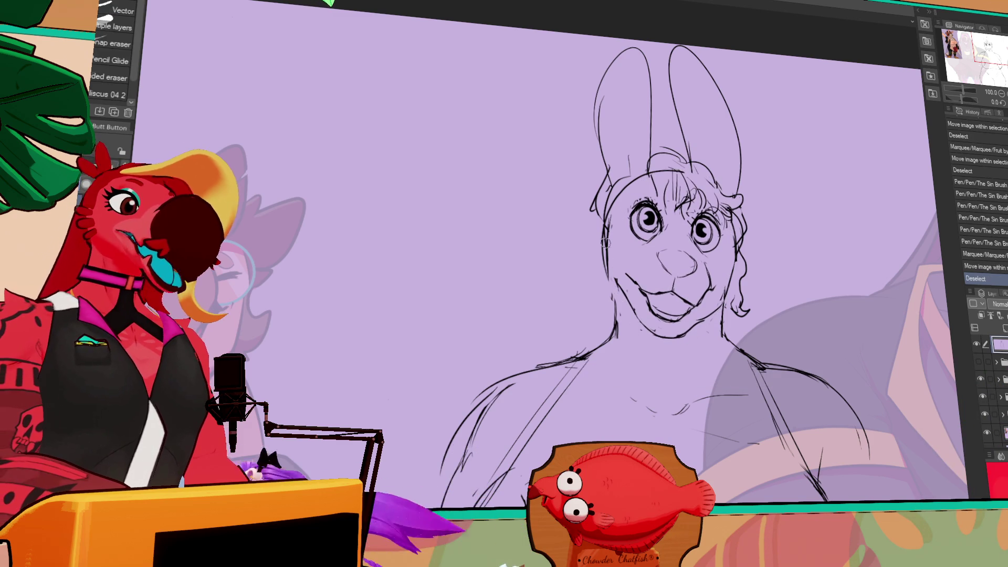
pyautogui.press('e')
pyautogui.moveTo(603, 236); pyautogui.dragTo(598, 247)
pyautogui.moveTo(601, 244); pyautogui.dragTo(595, 253)
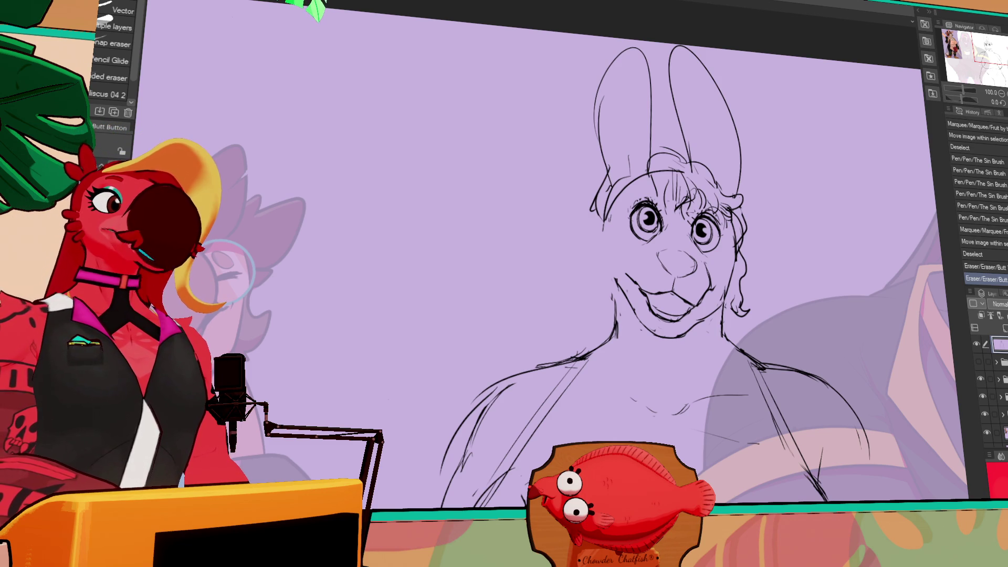
# - Work a small stroke on the left side of the face, then zoom out to the whole figure
pyautogui.moveTo(758, 266); pyautogui.dragTo(760, 261)
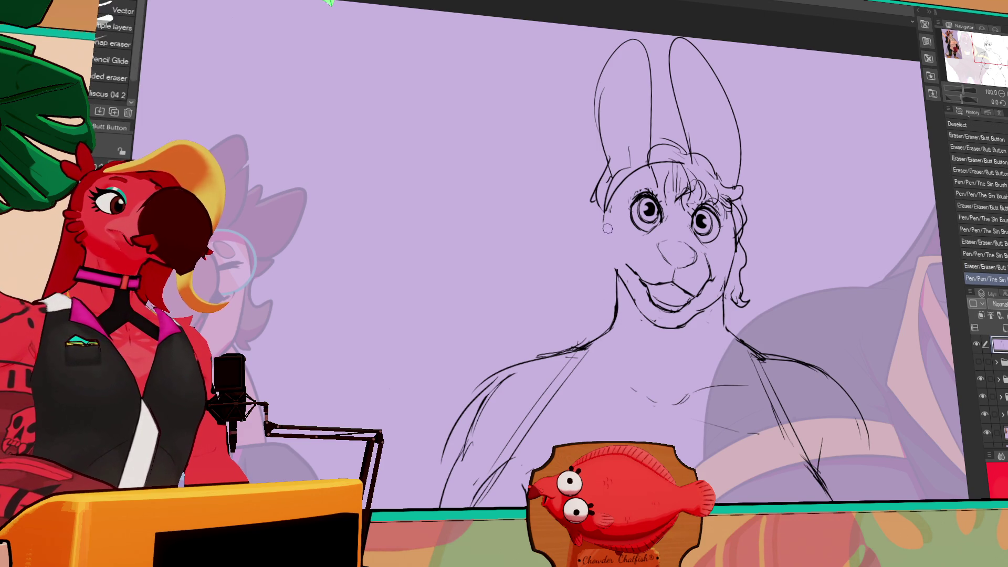
pyautogui.moveTo(613, 205); pyautogui.dragTo(610, 251)
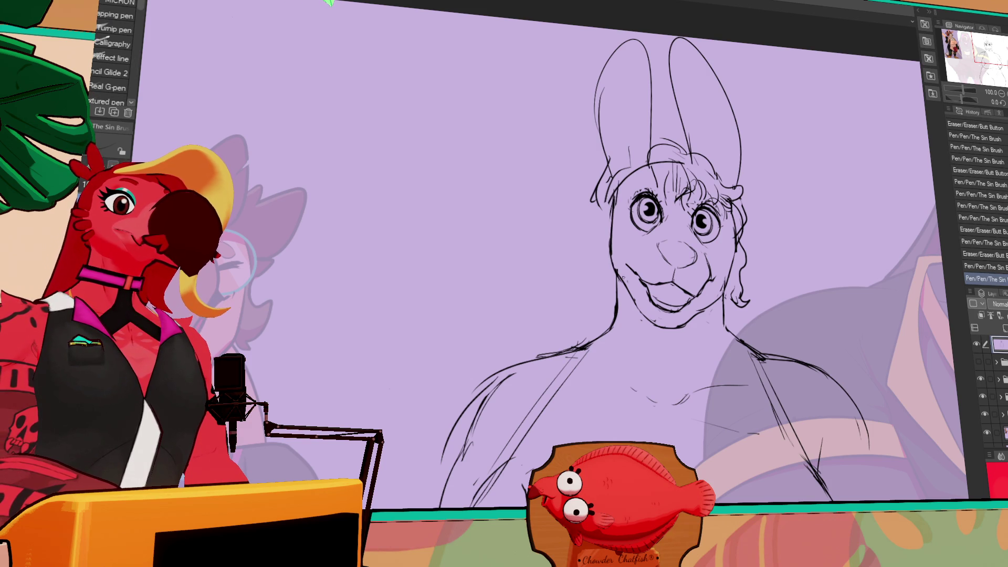
pyautogui.hotkey('ctrl', '-')
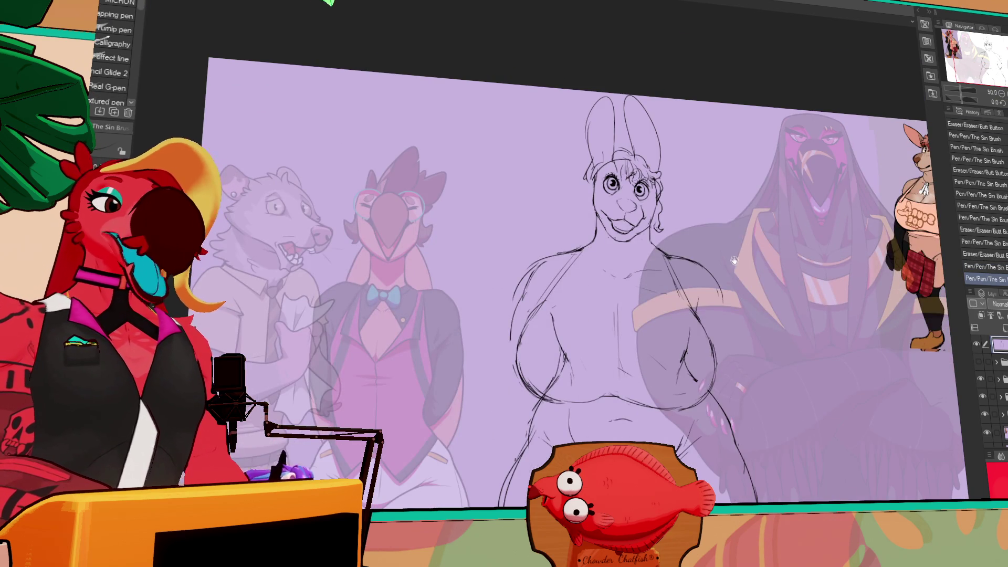
# - Lasso the left side of the chest outline and nudge it slightly
pyautogui.moveTo(695, 243); pyautogui.dragTo(724, 212)
pyautogui.press('m')
pyautogui.moveTo(575, 271)
pyautogui.mouseDown()
pyautogui.moveTo(557, 356)
pyautogui.moveTo(620, 369)
pyautogui.mouseUp()
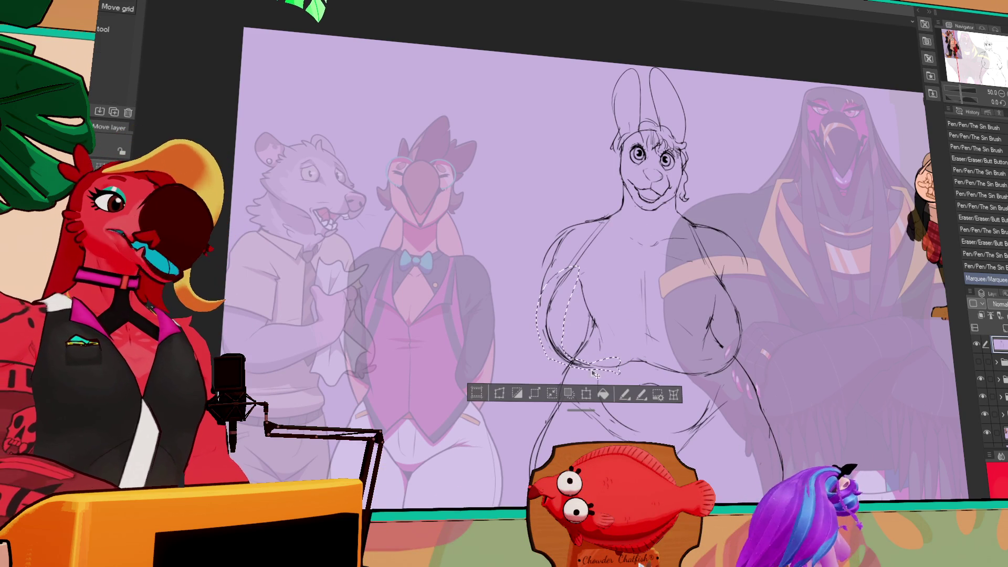
pyautogui.moveTo(620, 344); pyautogui.dragTo(618, 342)
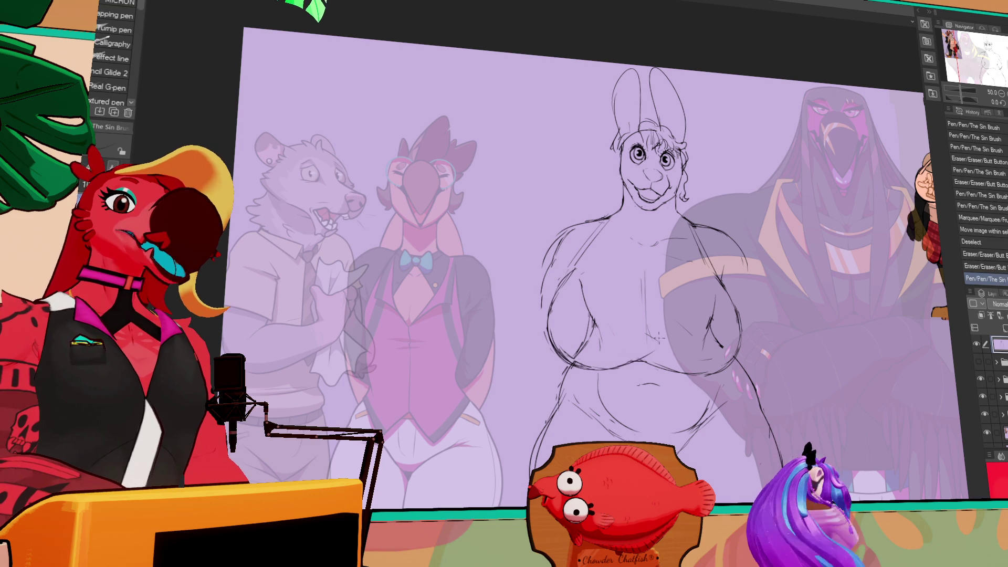
# - Erase and rework the face lines between the mouth and nose
pyautogui.press('p')
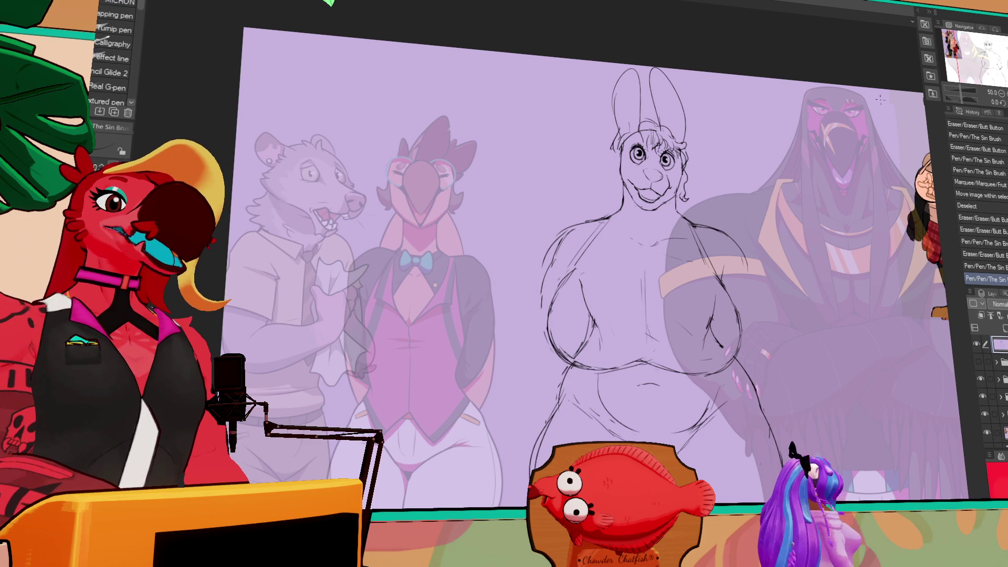
pyautogui.scroll(3, 645, 289)
pyautogui.press('e')
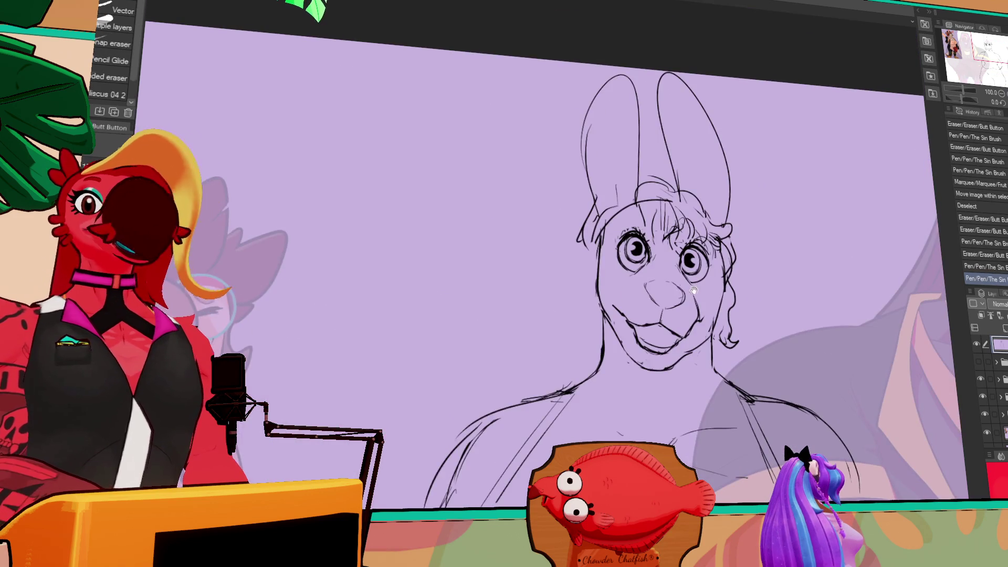
pyautogui.moveTo(645, 289); pyautogui.dragTo(665, 311)
pyautogui.press('p')
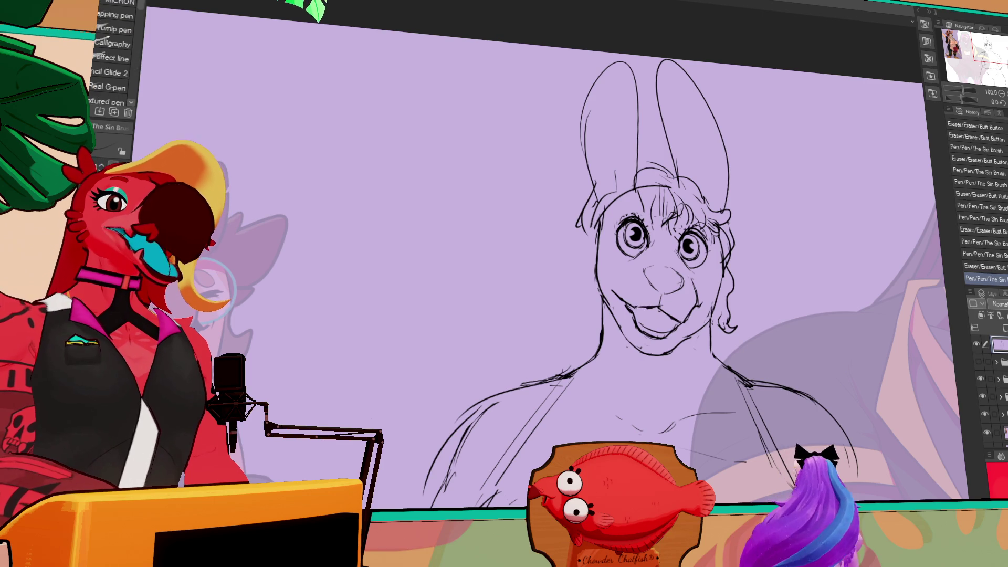
pyautogui.press('e')
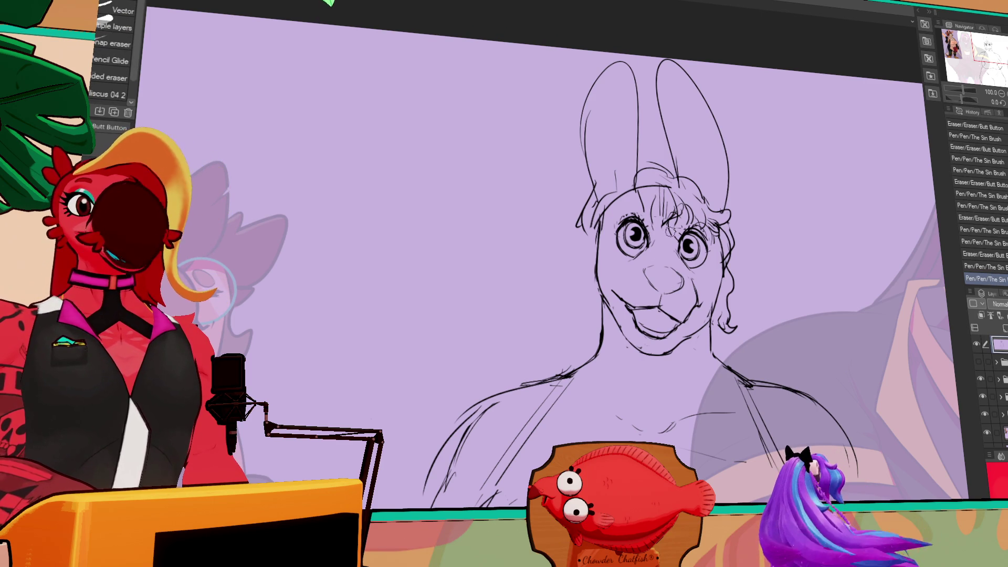
pyautogui.moveTo(667, 315); pyautogui.dragTo(644, 289)
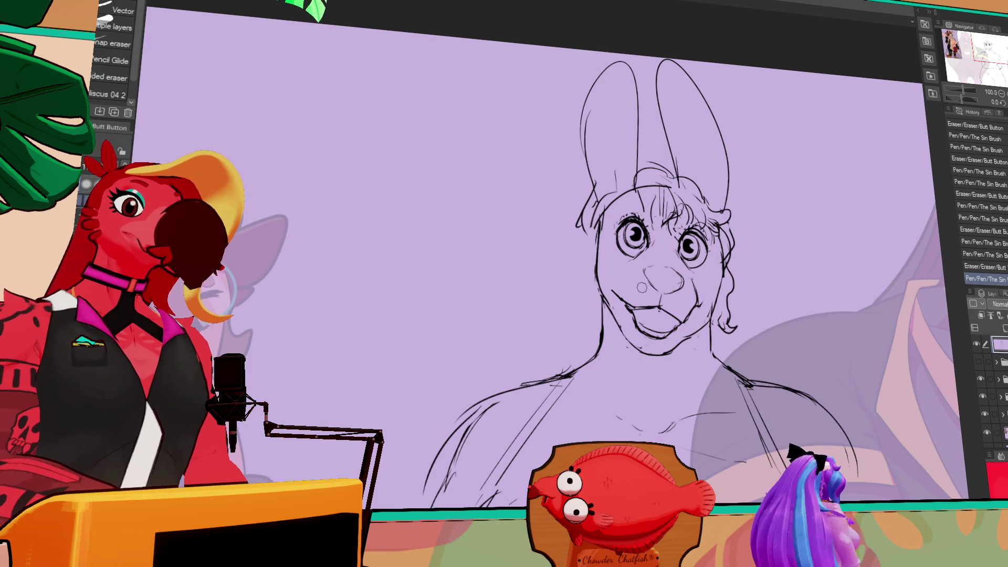
# - Nudge the nose into place, then bring up the guest-character collage document
pyautogui.press('m')
pyautogui.moveTo(679, 256)
pyautogui.mouseDown()
pyautogui.moveTo(639, 292)
pyautogui.moveTo(692, 284)
pyautogui.mouseUp()
pyautogui.press('k')
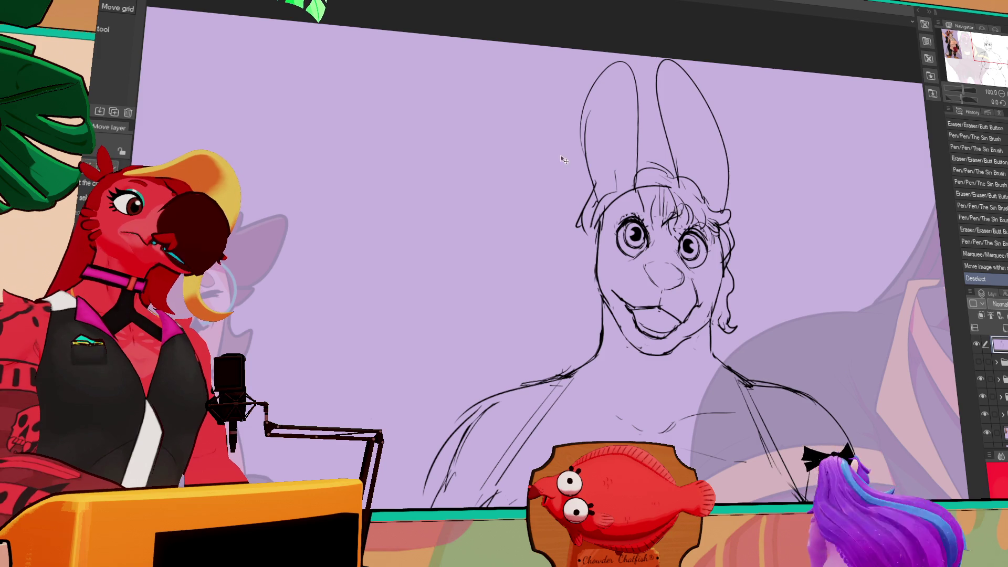
pyautogui.click(723, 32)
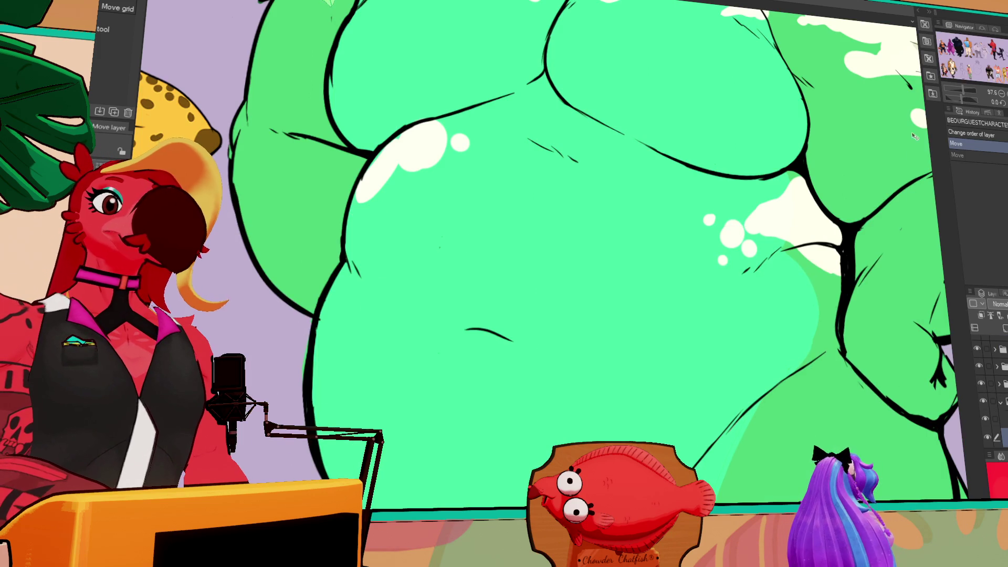
pyautogui.scroll(-2, 884, 279)
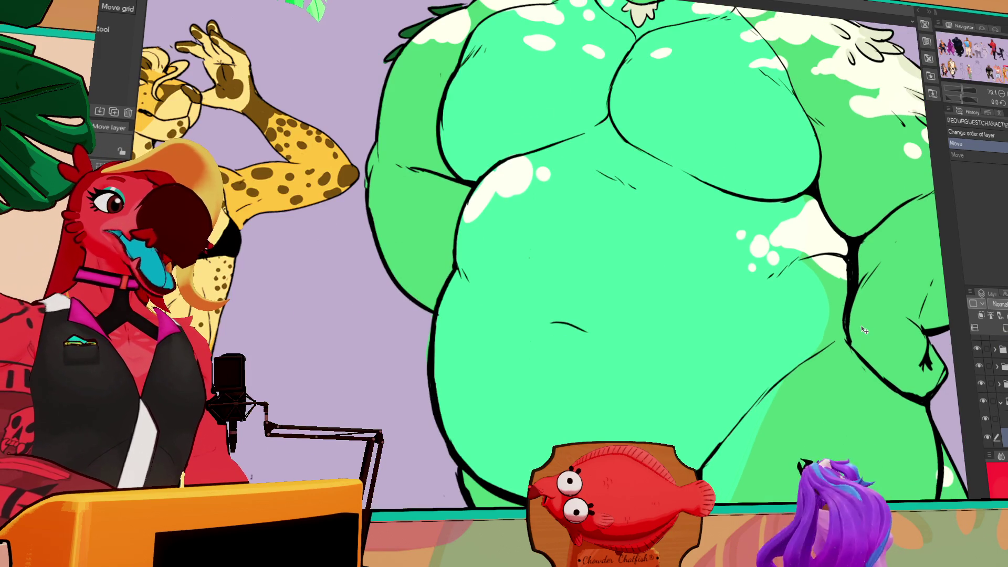
pyautogui.moveTo(854, 352); pyautogui.dragTo(841, 351)
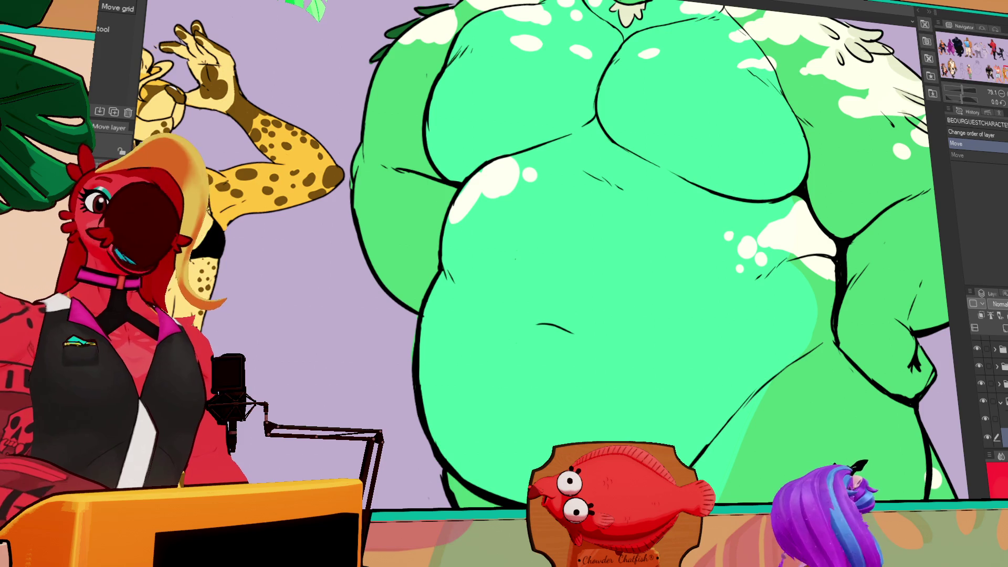
pyautogui.scroll(-2, 804, 357)
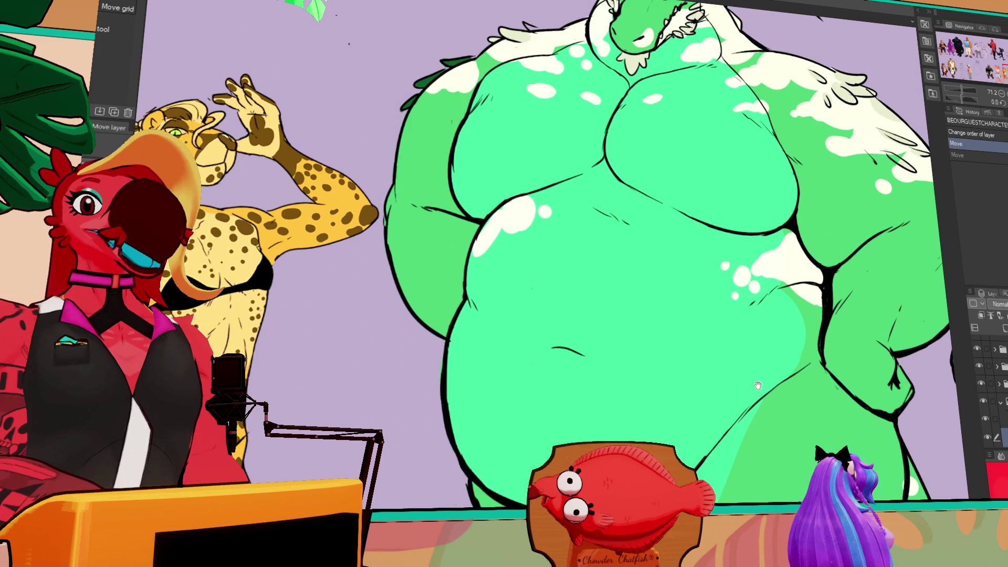
pyautogui.moveTo(763, 382)
pyautogui.mouseDown()
pyautogui.moveTo(728, 399)
pyautogui.moveTo(719, 417)
pyautogui.mouseUp()
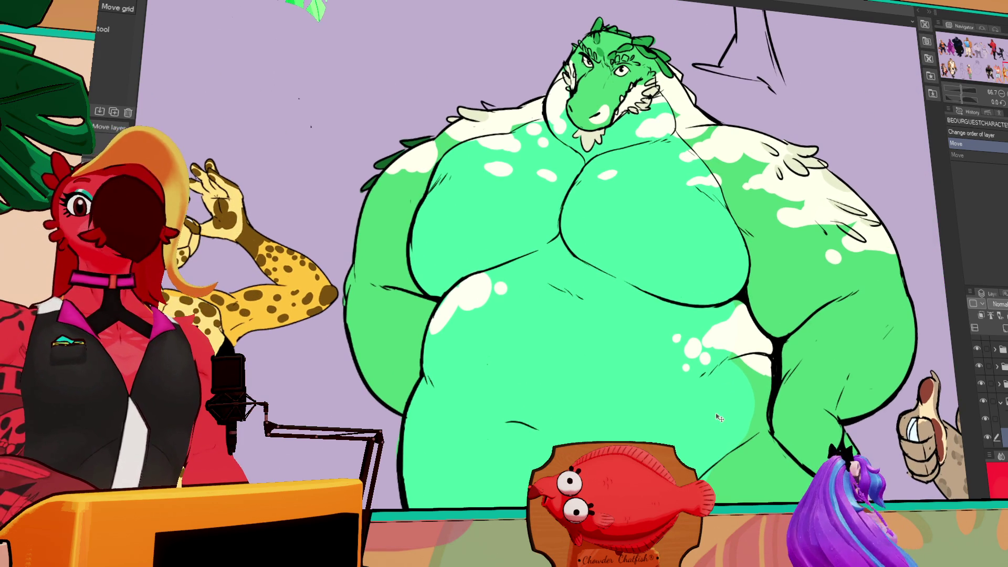
pyautogui.scroll(-1, 713, 422)
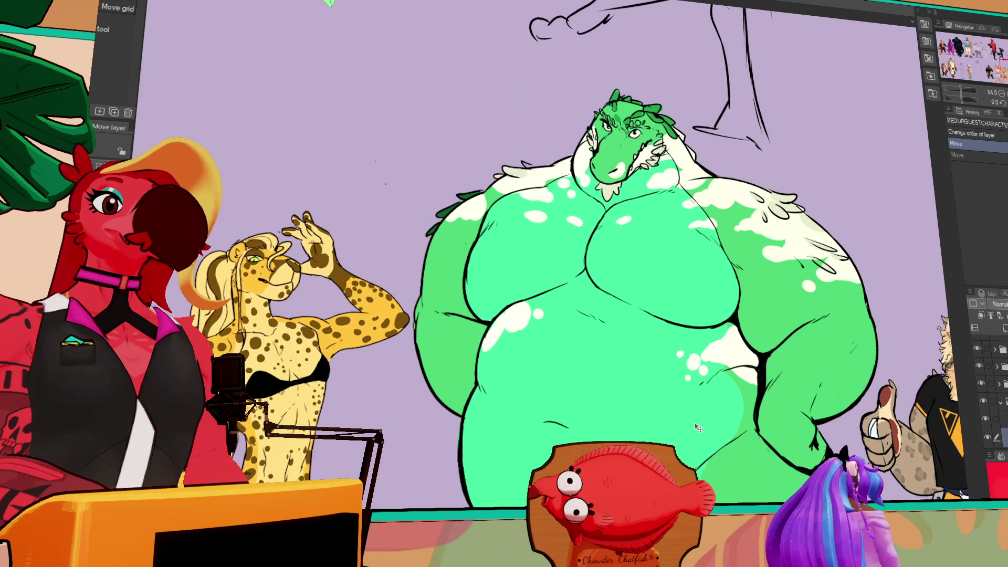
pyautogui.scroll(-1, 693, 410)
pyautogui.scroll(2, 689, 388)
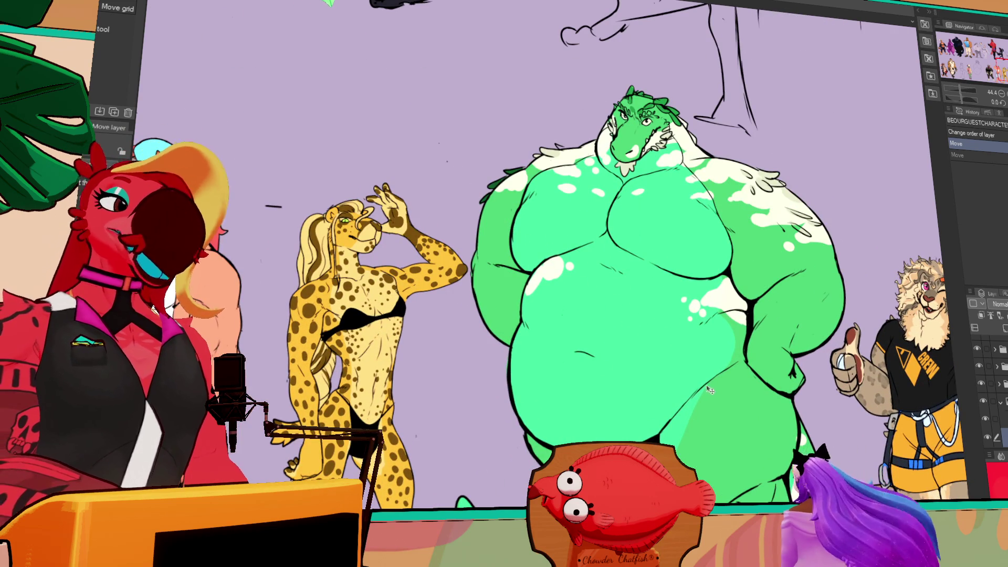
pyautogui.scroll(1, 702, 420)
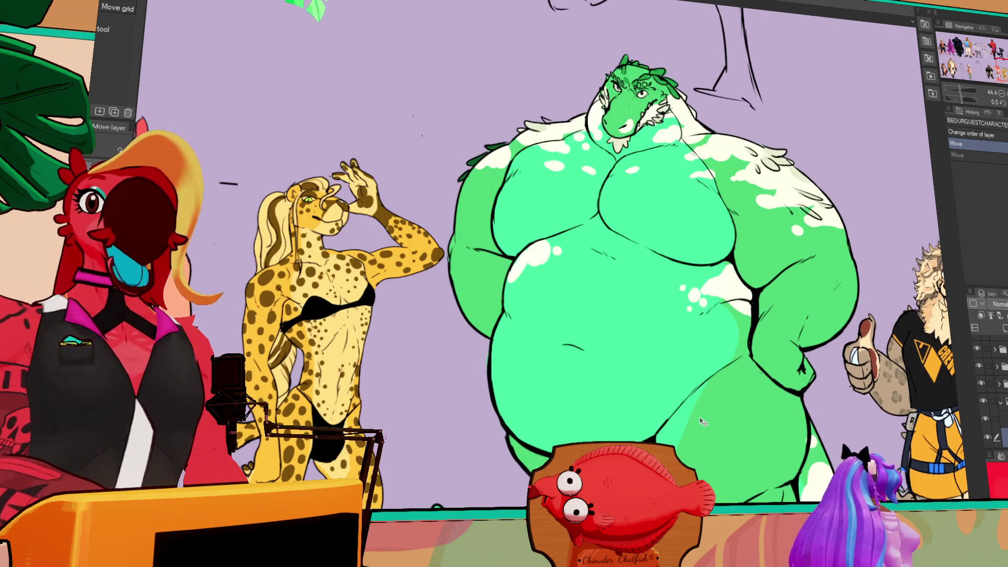
pyautogui.scroll(1, 714, 409)
pyautogui.moveTo(721, 415)
pyautogui.mouseDown()
pyautogui.moveTo(655, 407)
pyautogui.moveTo(648, 418)
pyautogui.mouseUp()
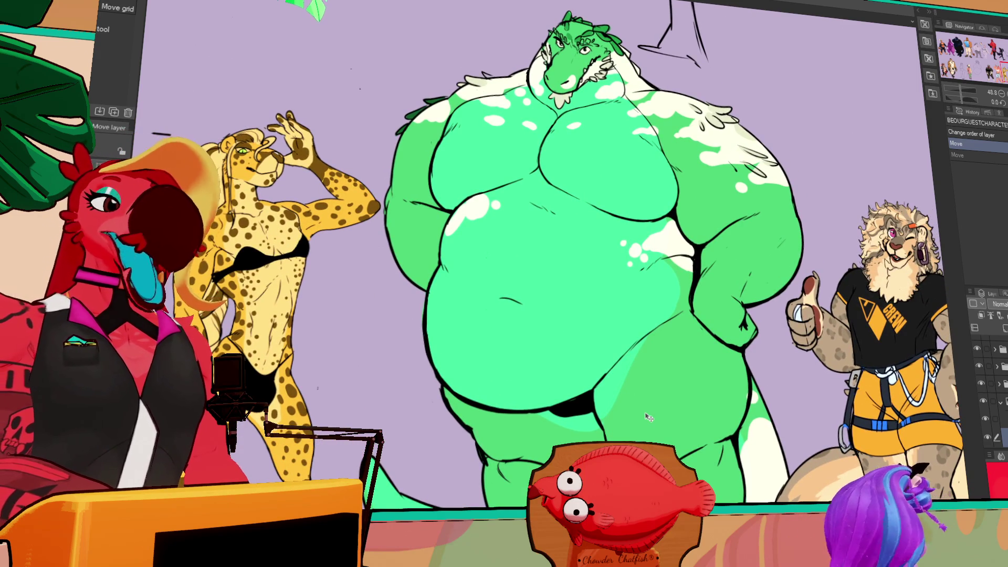
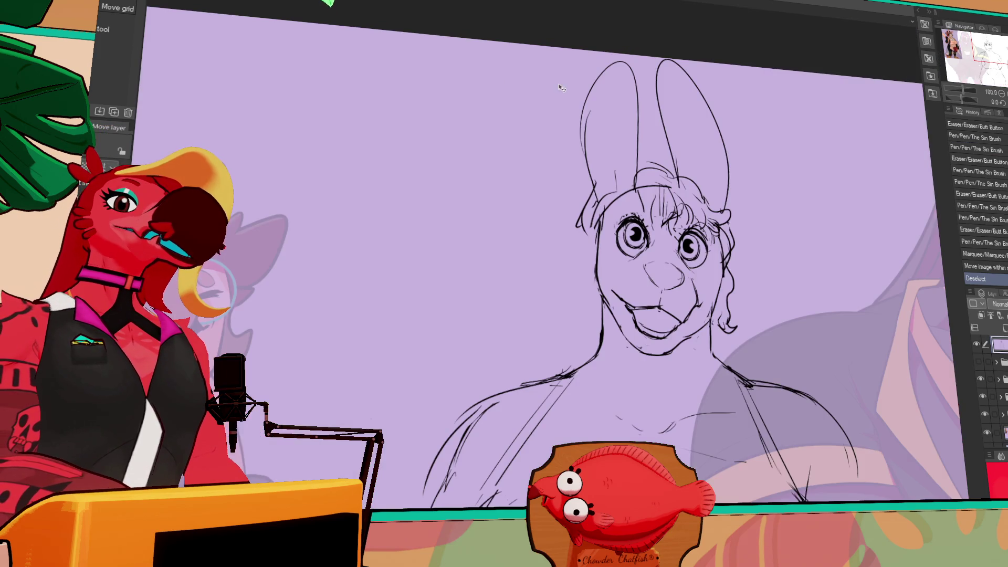
# - Lasso-select both eyes and rotate them slightly with Ctrl+T
pyautogui.press('m')
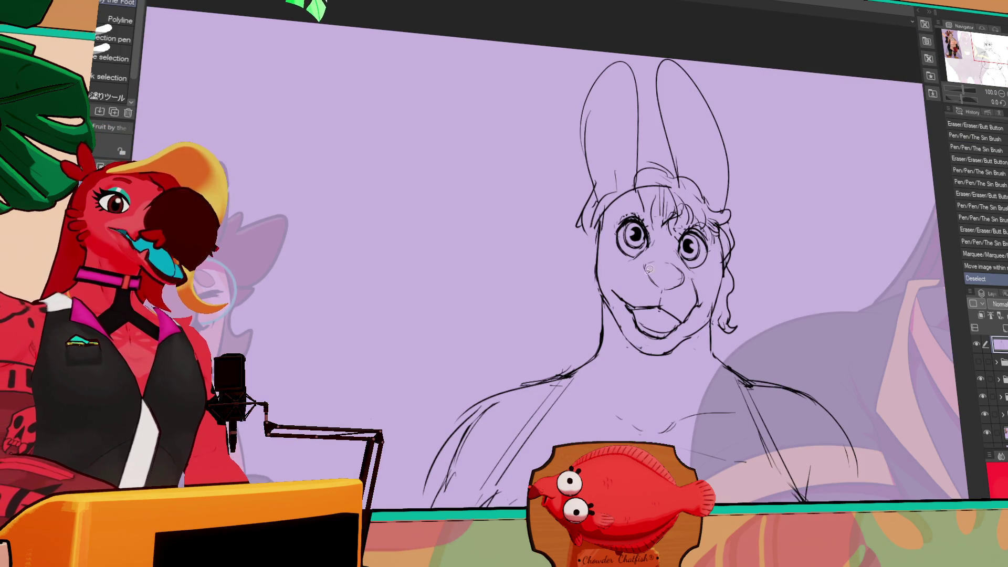
pyautogui.moveTo(686, 261); pyautogui.dragTo(686, 263)
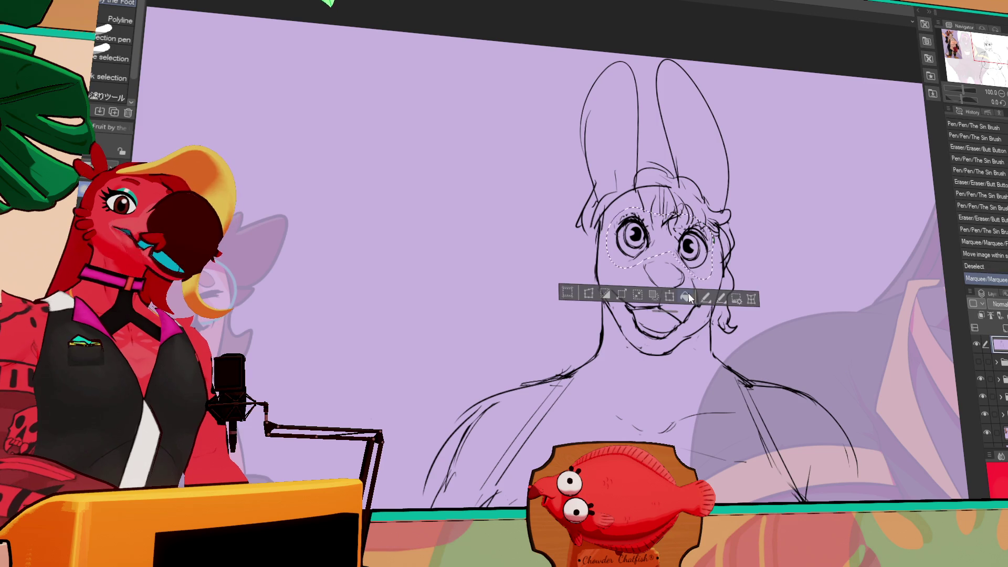
pyautogui.hotkey('ctrl', 't')
pyautogui.moveTo(729, 225); pyautogui.dragTo(731, 243)
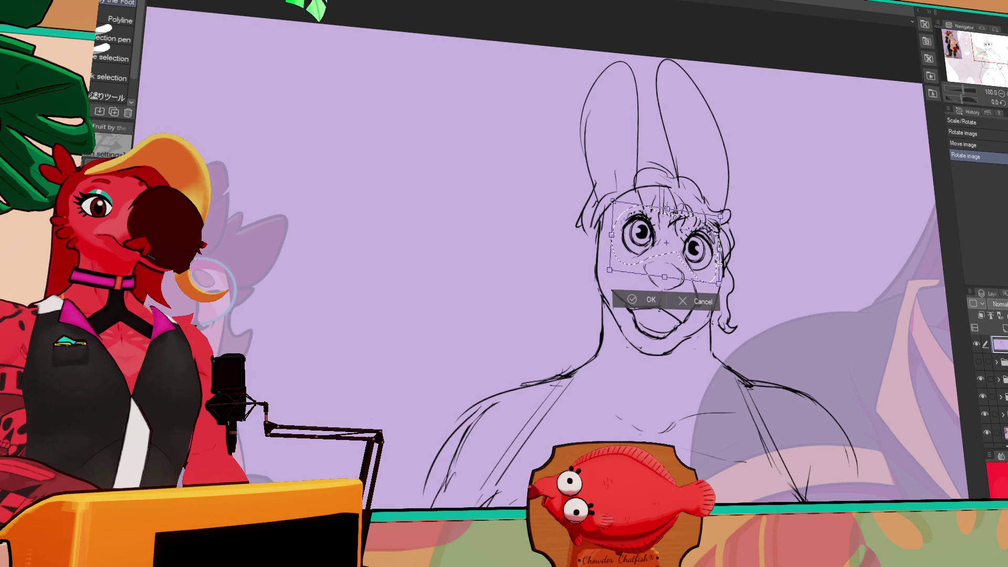
pyautogui.press('Return')
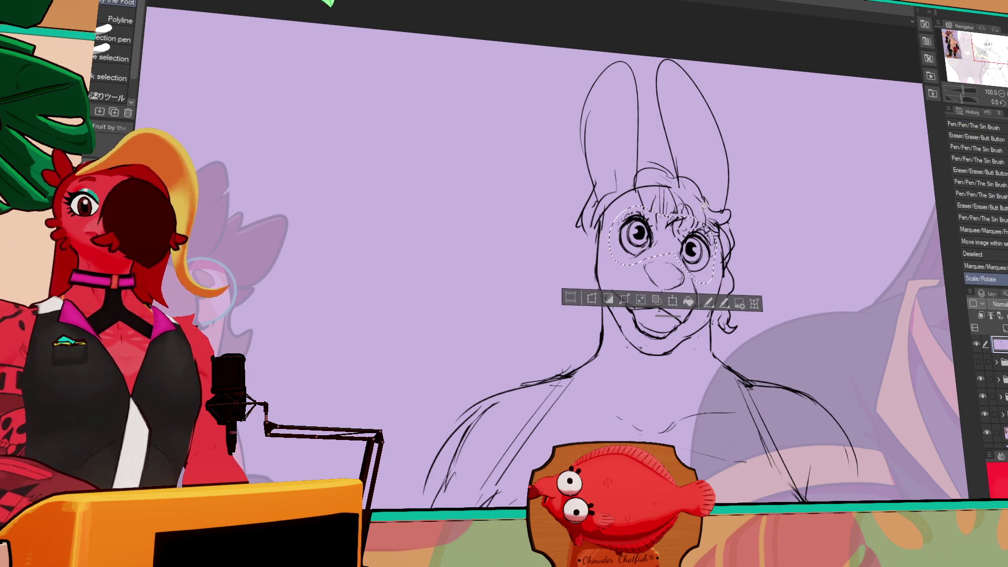
pyautogui.hotkey('ctrl', 'd')
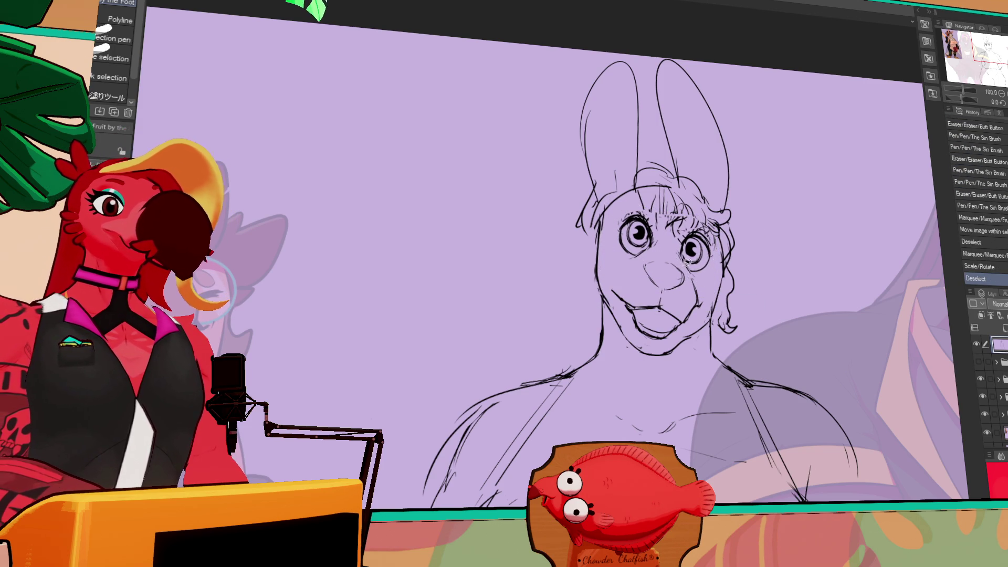
# - Select the right eye and nudge it into place
pyautogui.moveTo(703, 222)
pyautogui.mouseDown()
pyautogui.moveTo(682, 231)
pyautogui.moveTo(692, 244)
pyautogui.mouseUp()
pyautogui.hotkey('ctrl', 'd')
pyautogui.press('e')
# - Darken the line at the mouth corner with the pen
pyautogui.click(622, 296)
pyautogui.press('p')
pyautogui.moveTo(612, 278); pyautogui.dragTo(624, 296)
# - Erase small stray marks near the hair and the left eyebrow
pyautogui.press('e')
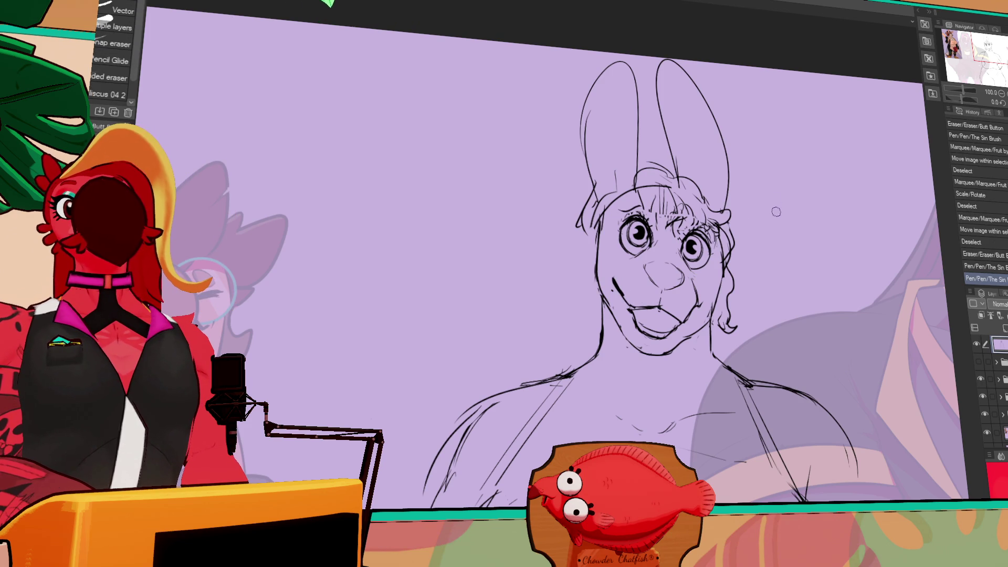
pyautogui.moveTo(773, 223)
pyautogui.mouseDown()
pyautogui.moveTo(767, 215)
pyautogui.moveTo(771, 230)
pyautogui.mouseUp()
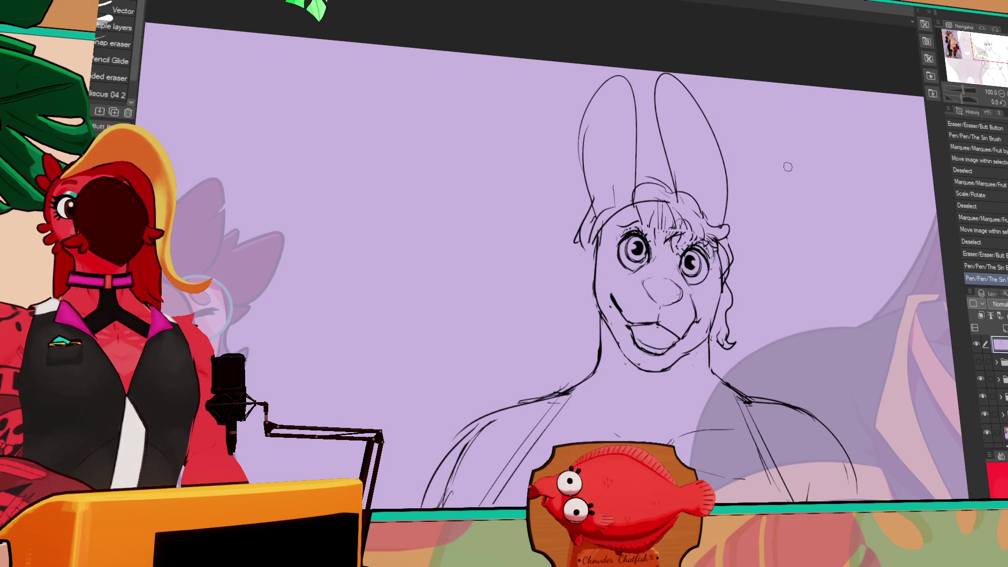
pyautogui.click(706, 198)
pyautogui.click(627, 239)
pyautogui.press('p')
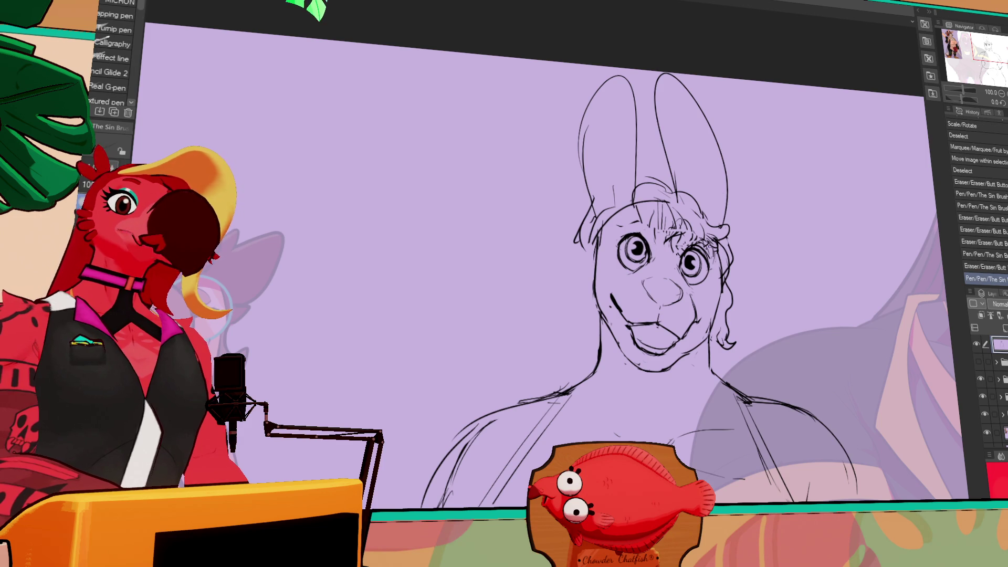
# - Erase a bit of forehead line and add tiny pen marks on the forehead
pyautogui.press('e')
pyautogui.click(655, 237)
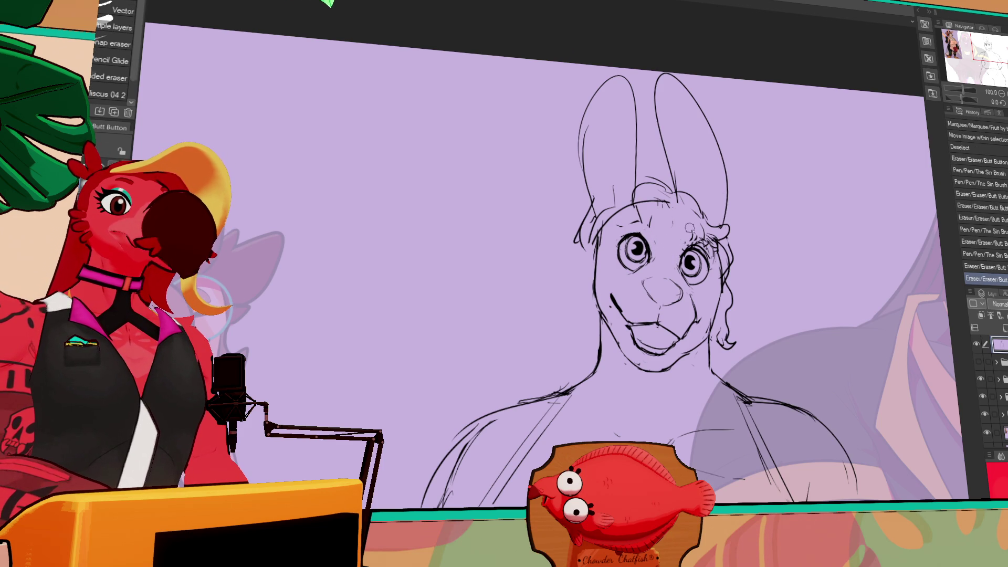
pyautogui.click(641, 212)
pyautogui.press('p')
pyautogui.click(652, 239)
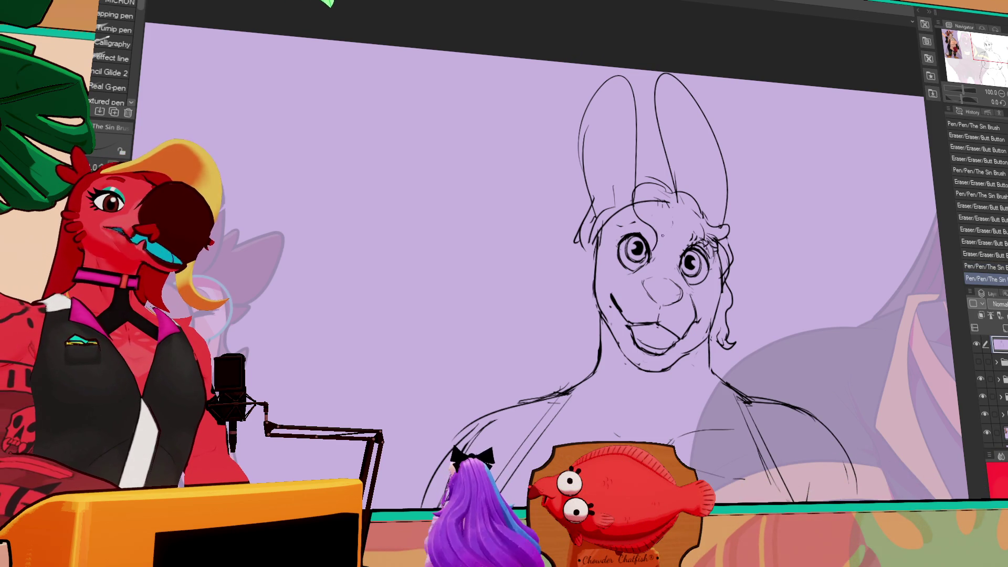
pyautogui.click(669, 233)
pyautogui.click(669, 233)
pyautogui.click(669, 233)
pyautogui.click(669, 233)
# - Compare the forehead mark via undo/redo, keep it, and erase a line near the left eye
pyautogui.hotkey('ctrl', 'z')
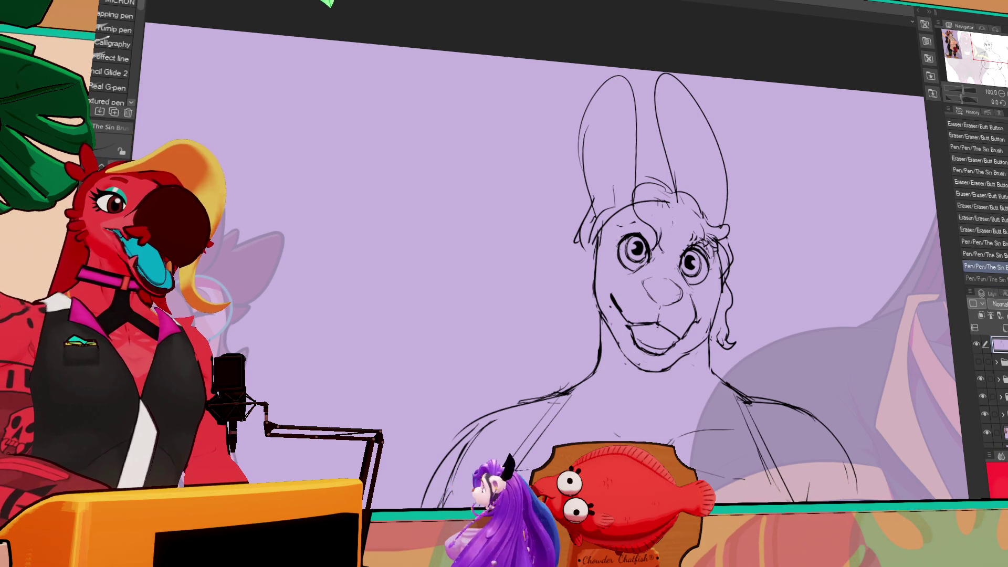
pyautogui.hotkey('ctrl', 'y')
pyautogui.hotkey('ctrl', 'z')
pyautogui.hotkey('ctrl', 'y')
pyautogui.hotkey('ctrl', 'z')
pyautogui.hotkey('ctrl', 'y')
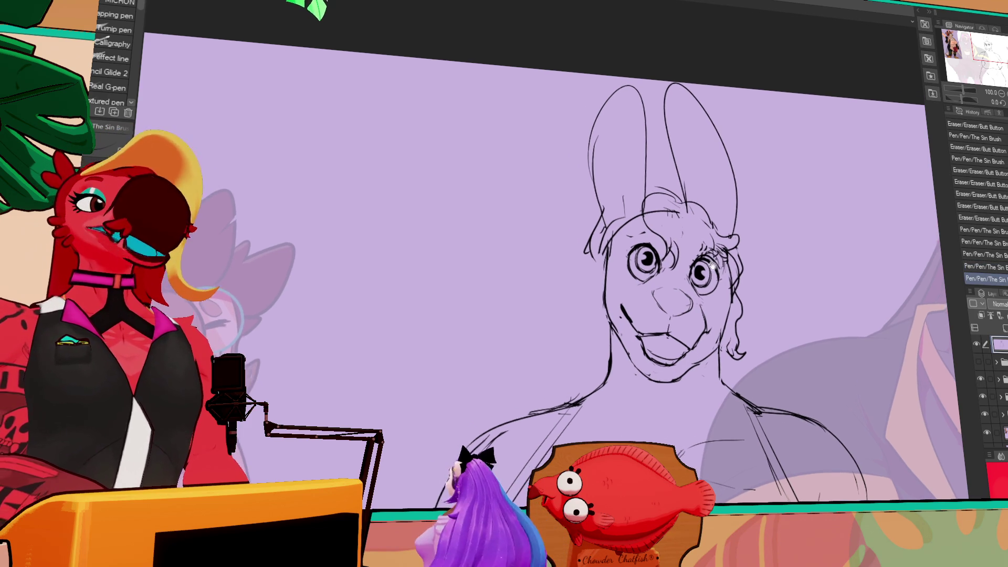
pyautogui.moveTo(632, 247); pyautogui.dragTo(624, 254)
pyautogui.press('e')
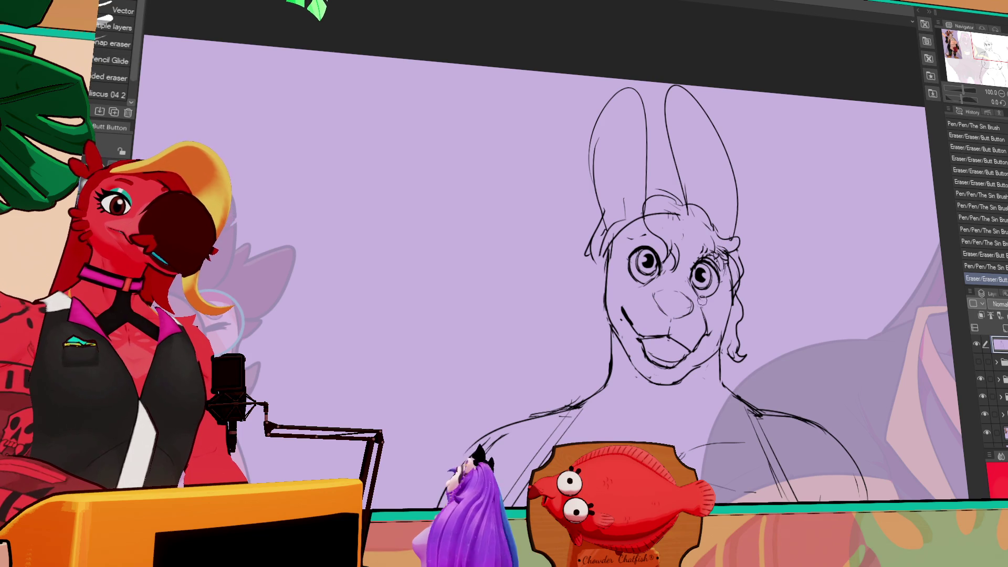
# - Select the right eye and move it slightly
pyautogui.press('m')
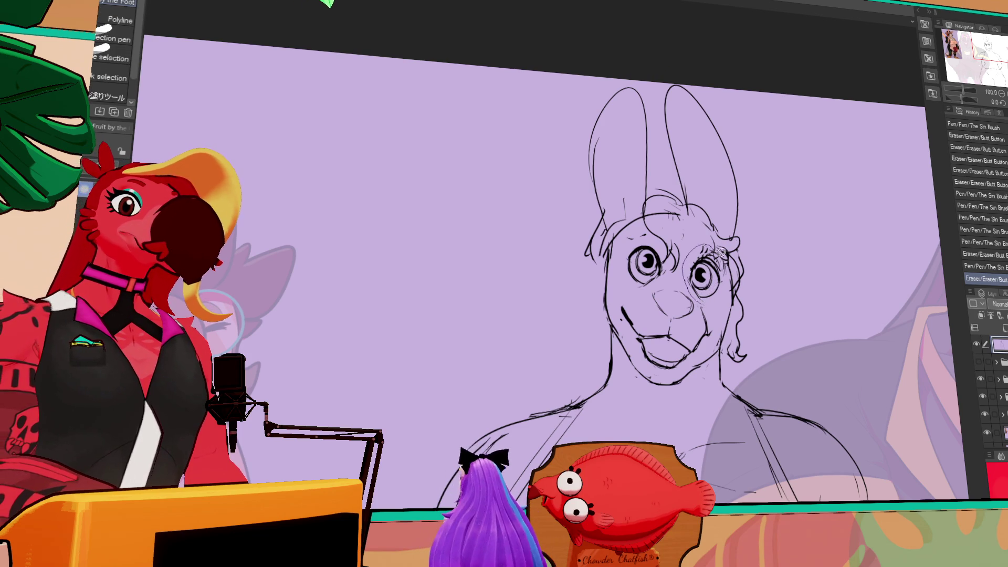
pyautogui.moveTo(683, 244); pyautogui.dragTo(727, 307)
pyautogui.press('k')
pyautogui.moveTo(706, 273); pyautogui.dragTo(709, 269)
pyautogui.hotkey('ctrl', 'd')
# - Erase a small mark near the eye and add a small pen touch-up
pyautogui.press('e')
pyautogui.click(675, 313)
pyautogui.press('p')
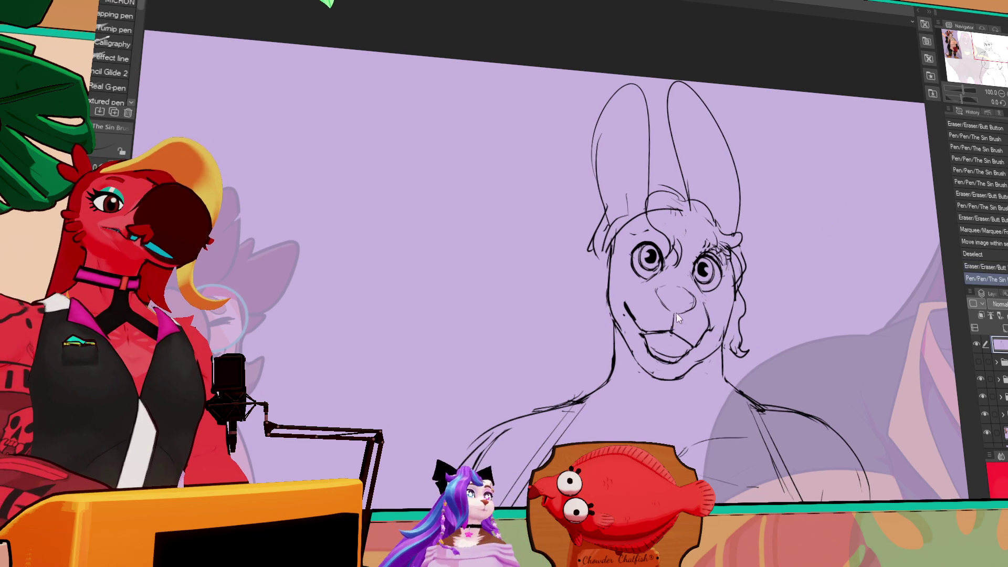
pyautogui.hotkey('ctrl', 'y')
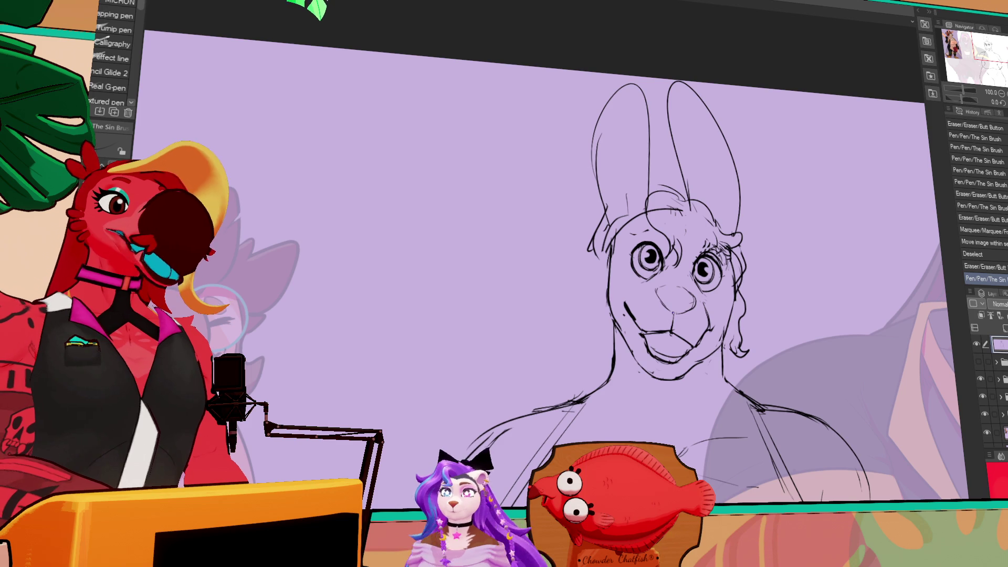
pyautogui.press('e')
pyautogui.press('p')
pyautogui.click(686, 239)
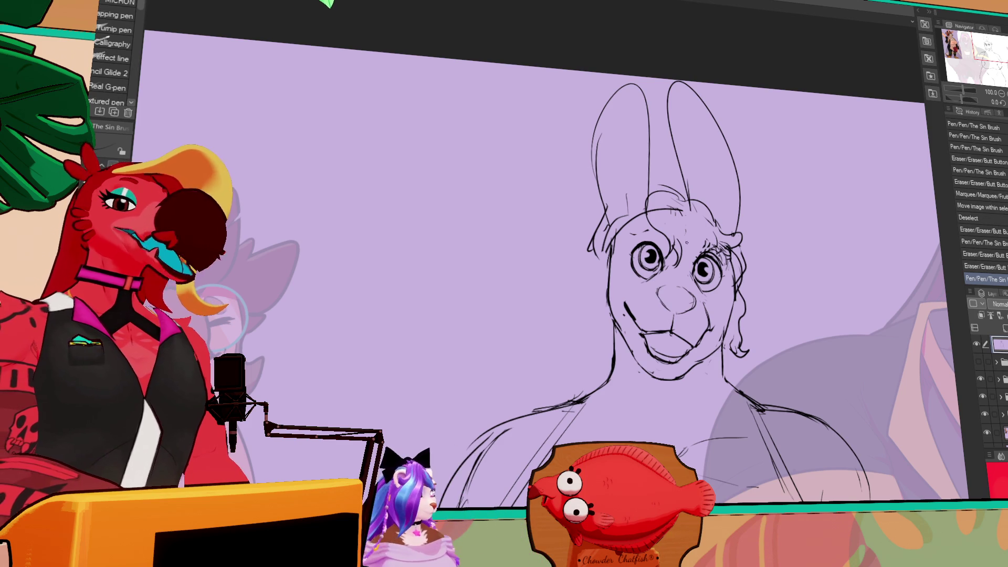
# - Marquee-select the left eye and nudge it
pyautogui.press('m')
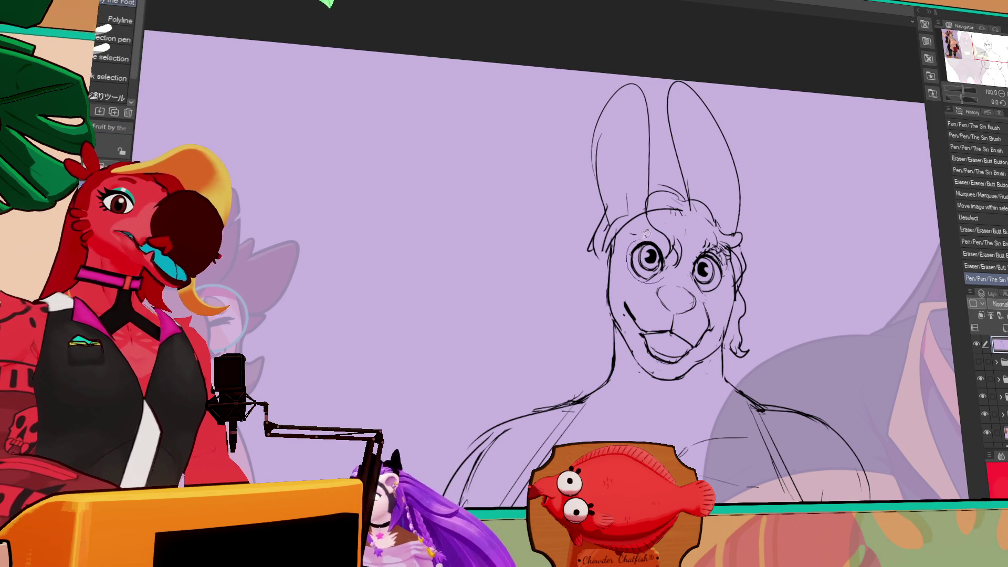
pyautogui.moveTo(673, 267); pyautogui.dragTo(649, 259)
pyautogui.hotkey('ctrl', 'd')
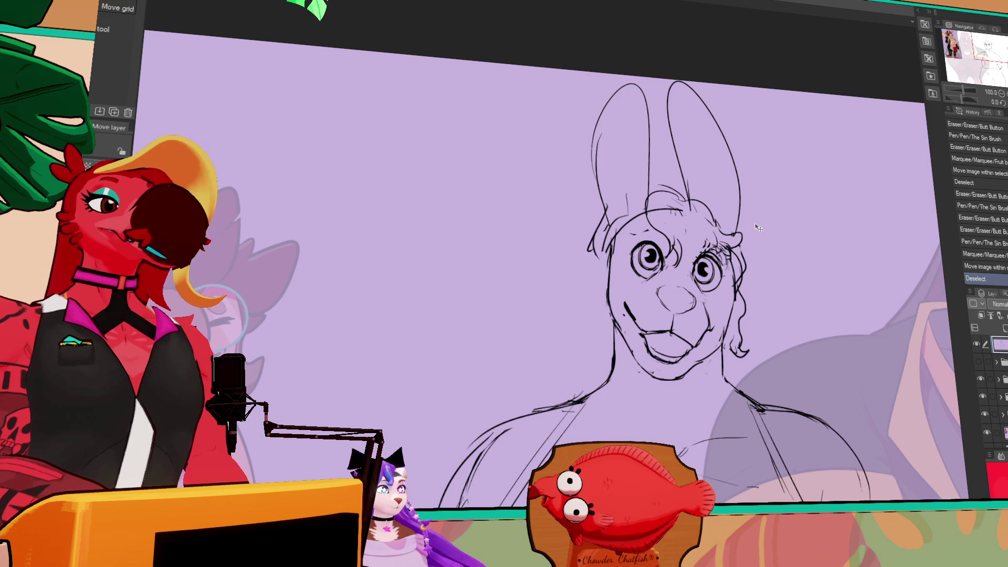
# - Select the right eye and nudge it slightly again
pyautogui.moveTo(727, 244); pyautogui.dragTo(685, 304)
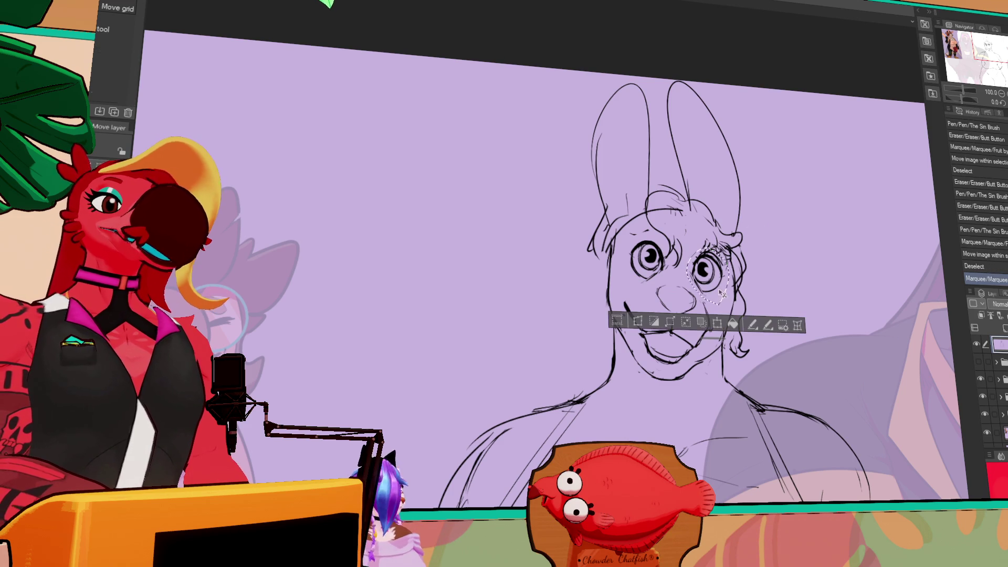
pyautogui.moveTo(703, 265); pyautogui.dragTo(703, 262)
pyautogui.hotkey('ctrl', 'd')
# - Draw the top line of the open mouth with the pen
pyautogui.press('p')
pyautogui.moveTo(779, 237); pyautogui.dragTo(779, 224)
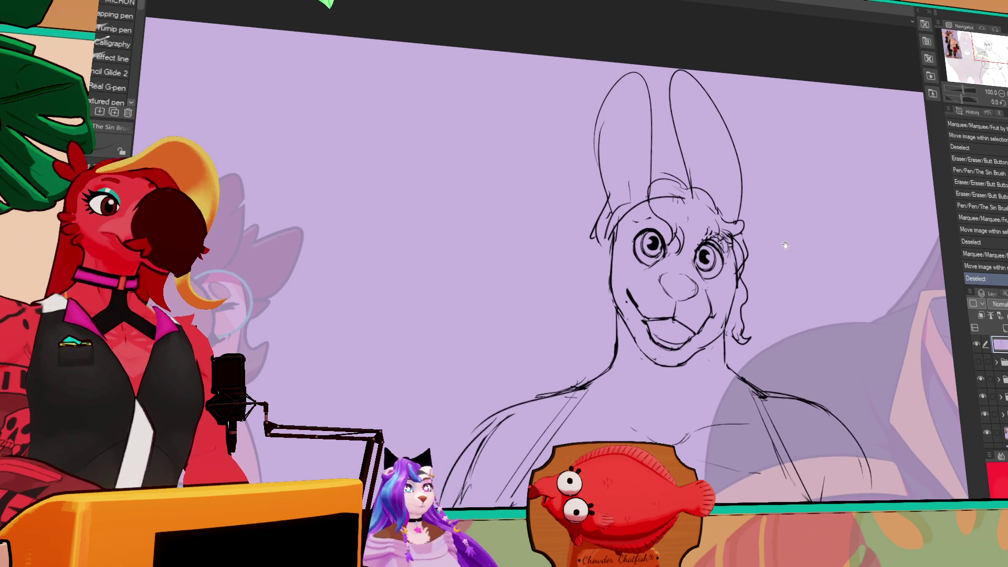
pyautogui.moveTo(903, 225)
pyautogui.mouseDown()
pyautogui.moveTo(850, 212)
pyautogui.moveTo(699, 265)
pyautogui.mouseUp()
pyautogui.moveTo(646, 314); pyautogui.dragTo(651, 303)
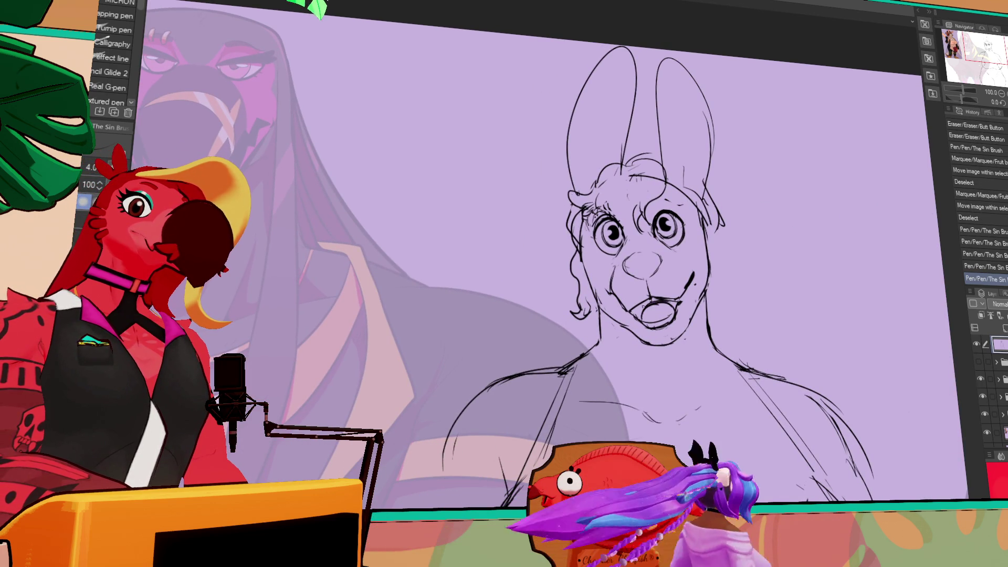
pyautogui.moveTo(636, 304); pyautogui.dragTo(662, 311)
# - Erase the stray dot beside the face and add a small pen stroke
pyautogui.press('e')
pyautogui.press('p')
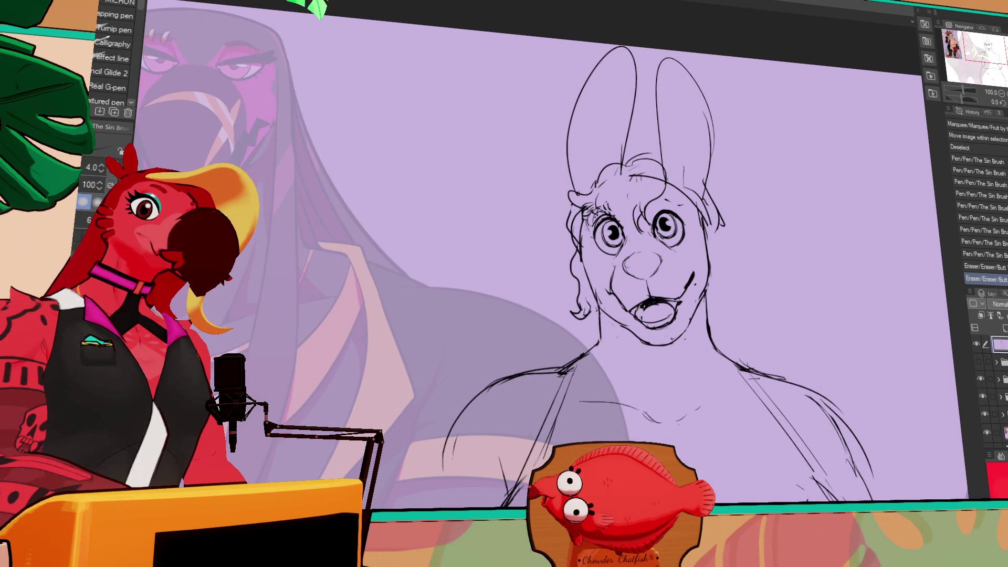
pyautogui.press('e')
pyautogui.moveTo(748, 193); pyautogui.dragTo(753, 197)
pyautogui.press('p')
pyautogui.moveTo(681, 200); pyautogui.dragTo(684, 203)
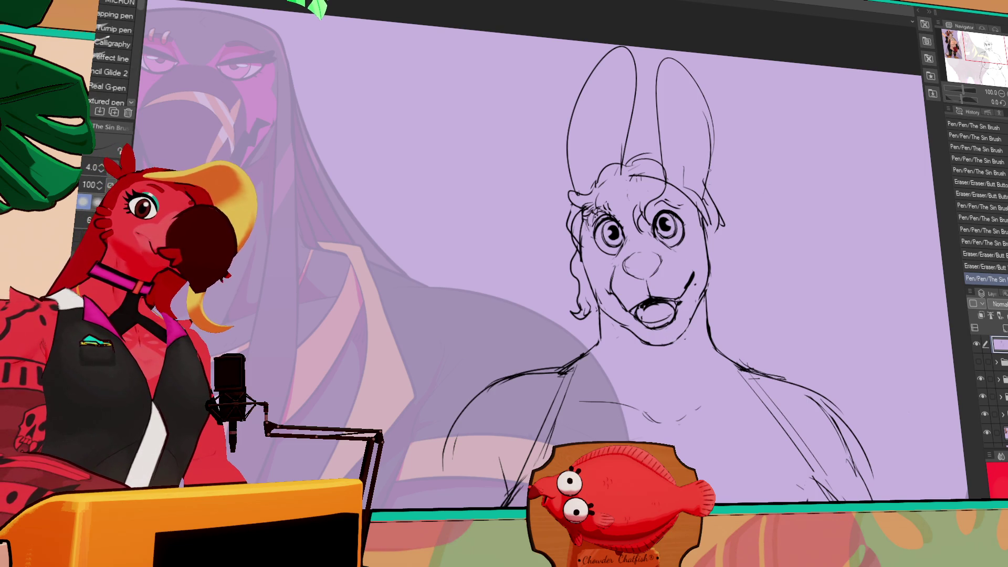
# - Thicken the pen slightly and add two strokes to the face
pyautogui.moveTo(586, 228); pyautogui.dragTo(588, 219)
pyautogui.hotkey('ctrl', 'z')
pyautogui.press(']')
pyautogui.press(']')
pyautogui.press(']')
pyautogui.moveTo(591, 229); pyautogui.dragTo(586, 224)
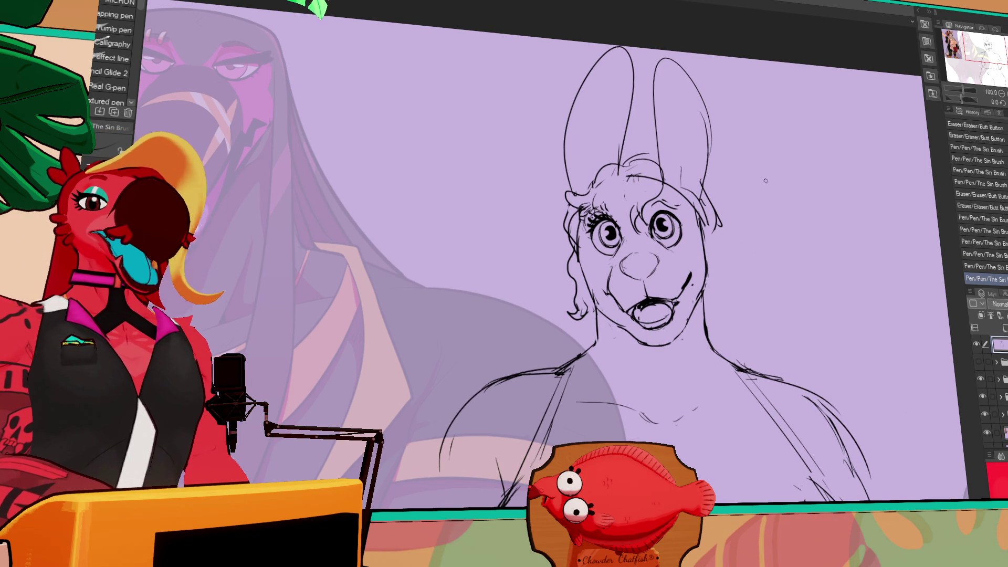
# - Erase and redraw part of the mouth line, removing a small mark
pyautogui.moveTo(744, 212); pyautogui.dragTo(767, 237)
pyautogui.press('e')
pyautogui.moveTo(703, 305)
pyautogui.mouseDown()
pyautogui.moveTo(720, 284)
pyautogui.moveTo(723, 253)
pyautogui.mouseUp()
pyautogui.press('p')
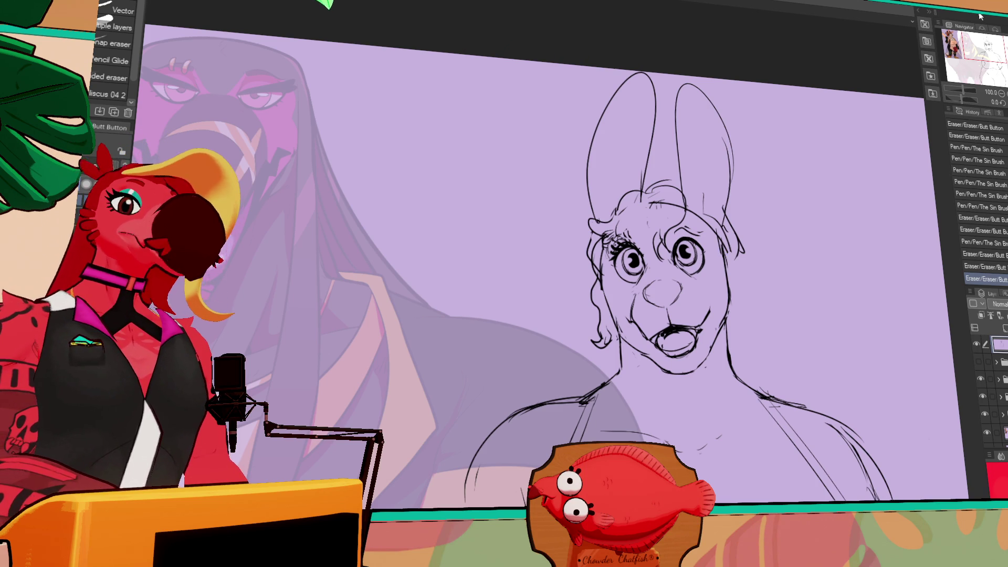
pyautogui.click(719, 314)
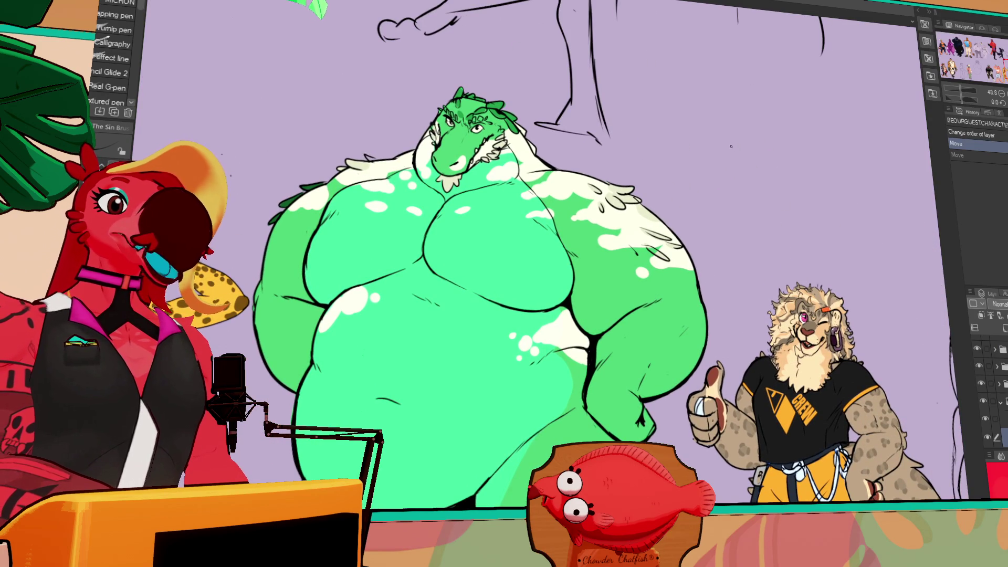
# - Draw a long bone stroke with paw outlines at both ends
pyautogui.moveTo(832, 108); pyautogui.dragTo(835, 109)
pyautogui.moveTo(664, 117)
pyautogui.mouseDown()
pyautogui.moveTo(864, 117)
pyautogui.moveTo(658, 111)
pyautogui.mouseUp()
pyautogui.hotkey('ctrl', 'z')
pyautogui.moveTo(864, 108)
pyautogui.mouseDown()
pyautogui.moveTo(666, 108)
pyautogui.moveTo(653, 96)
pyautogui.moveTo(638, 110)
pyautogui.mouseUp()
pyautogui.moveTo(638, 110); pyautogui.dragTo(661, 118)
pyautogui.moveTo(650, 125); pyautogui.dragTo(669, 120)
pyautogui.moveTo(659, 116); pyautogui.dragTo(677, 120)
pyautogui.moveTo(669, 118); pyautogui.dragTo(679, 121)
pyautogui.moveTo(856, 108)
pyautogui.mouseDown()
pyautogui.moveTo(888, 121)
pyautogui.moveTo(874, 124)
pyautogui.mouseUp()
pyautogui.moveTo(673, 121); pyautogui.dragTo(656, 154)
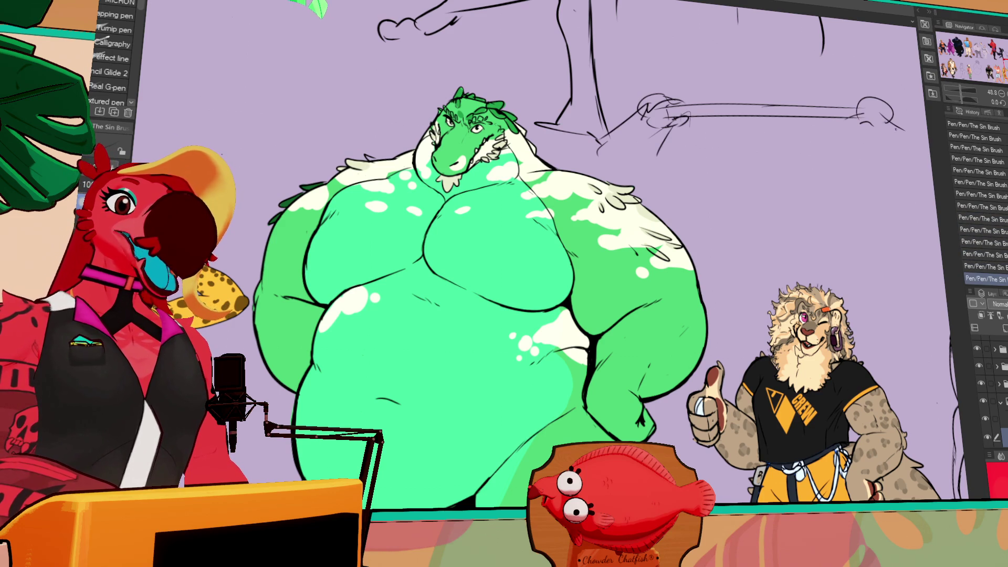
# - Select the bone sketch and move it down and to the right
pyautogui.moveTo(806, 95); pyautogui.dragTo(746, 136)
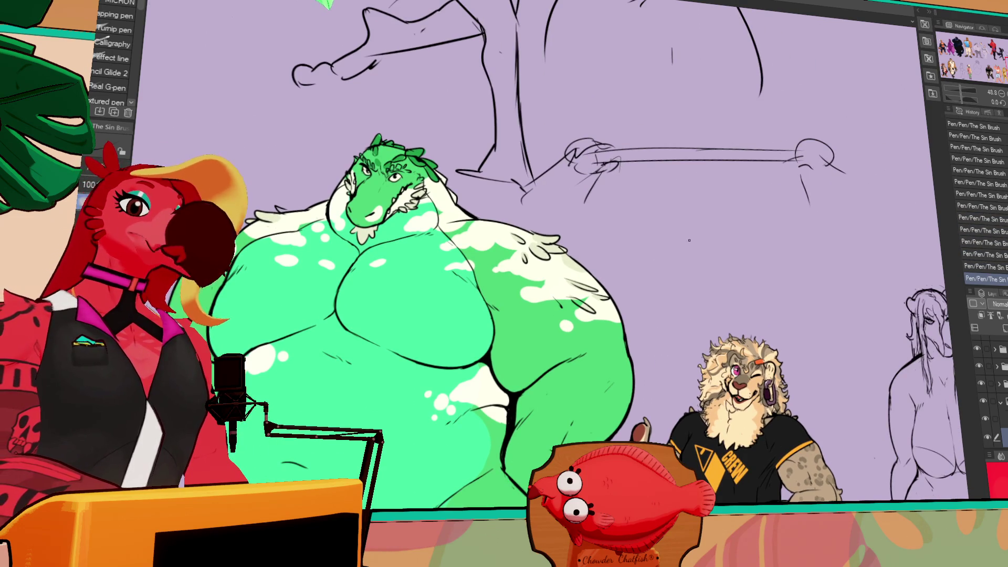
pyautogui.press('m')
pyautogui.moveTo(849, 119); pyautogui.dragTo(517, 239)
pyautogui.moveTo(682, 168); pyautogui.dragTo(755, 239)
pyautogui.hotkey('ctrl', 'd')
pyautogui.press('p')
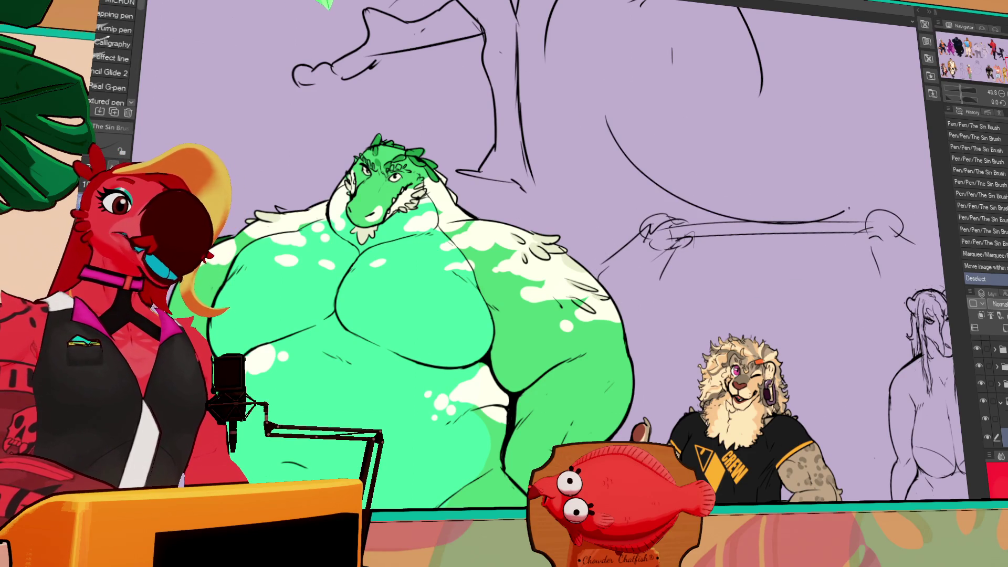
# - Redraw the large curve, trim part of it, and add diagonal hatching underneath
pyautogui.hotkey('ctrl', 'z')
pyautogui.moveTo(602, 121); pyautogui.dragTo(692, 208)
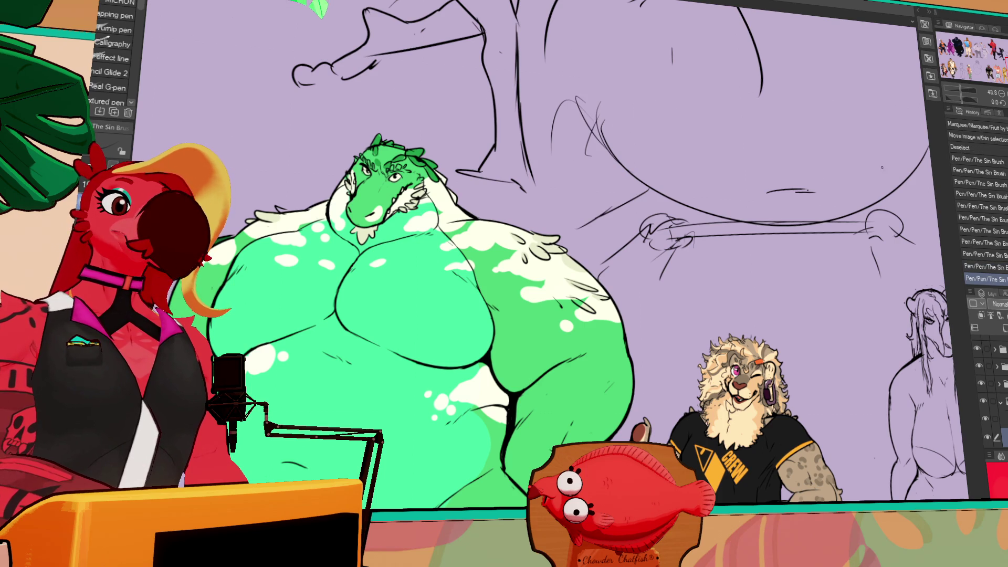
pyautogui.moveTo(898, 200); pyautogui.dragTo(809, 192)
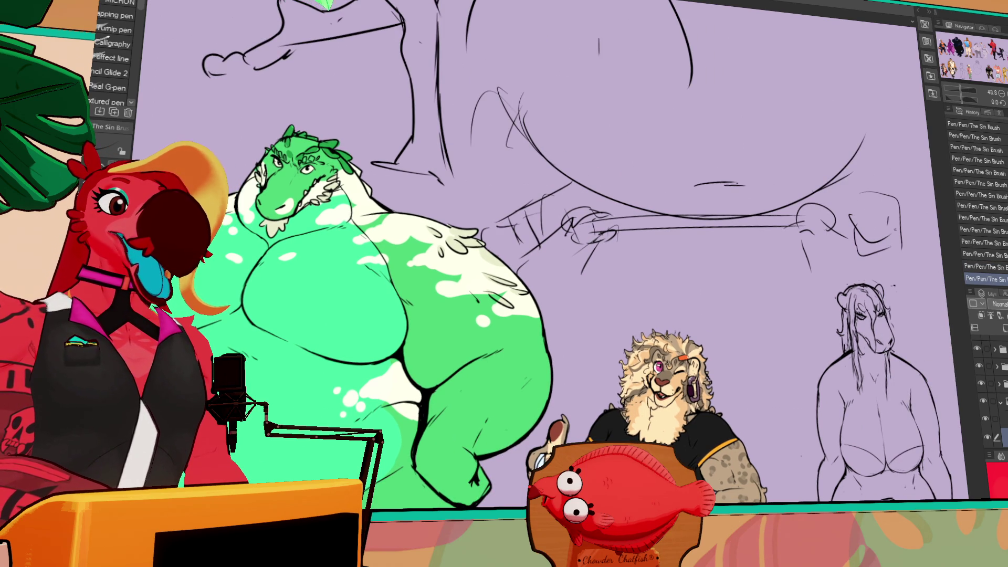
pyautogui.moveTo(839, 179); pyautogui.dragTo(836, 191)
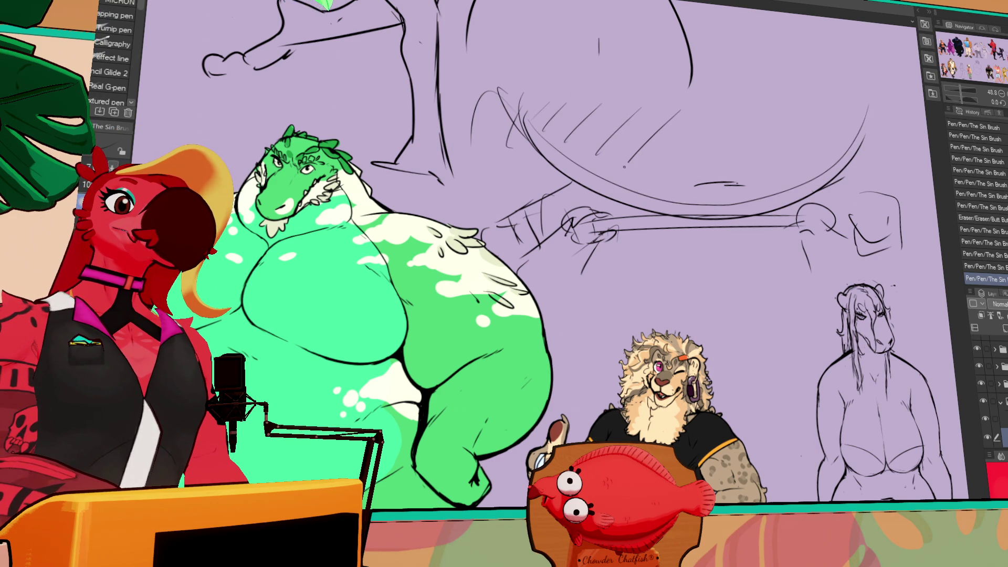
pyautogui.moveTo(769, 182); pyautogui.dragTo(869, 111)
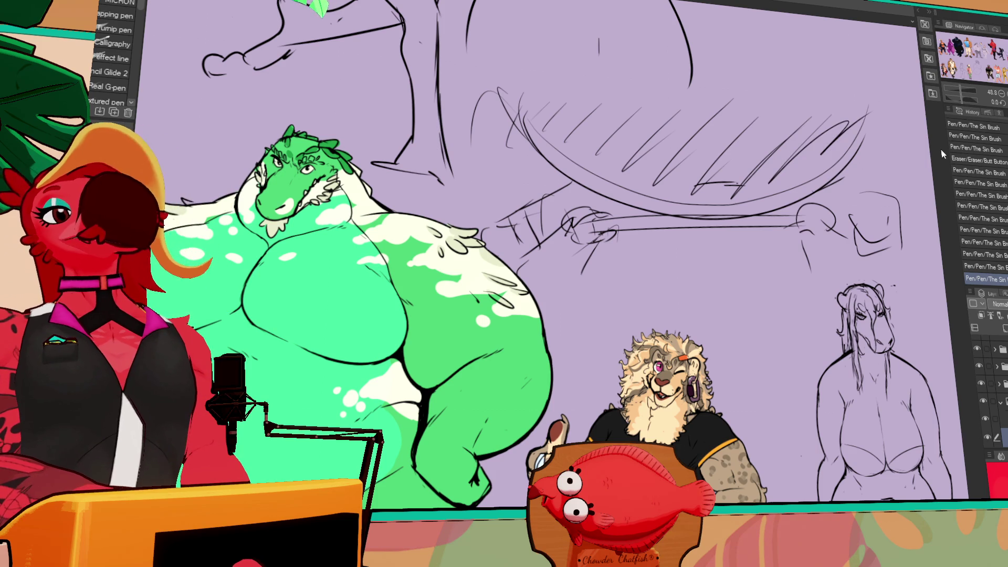
# - Revert the bone sketch to its first History state and switch to the bunny sketch document
pyautogui.scroll(5, 971, 158)
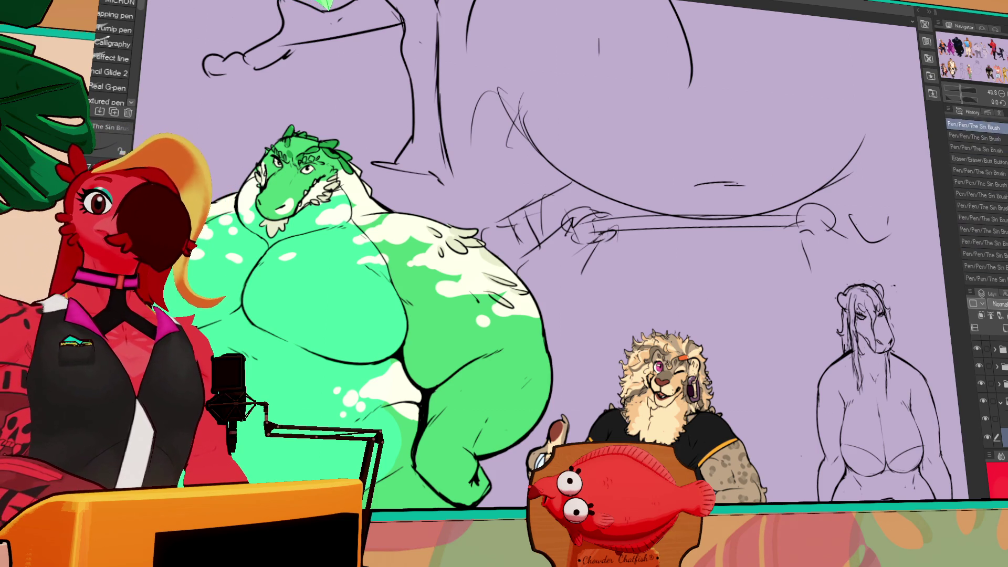
pyautogui.click(978, 155)
pyautogui.scroll(3, 976, 152)
pyautogui.click(975, 122)
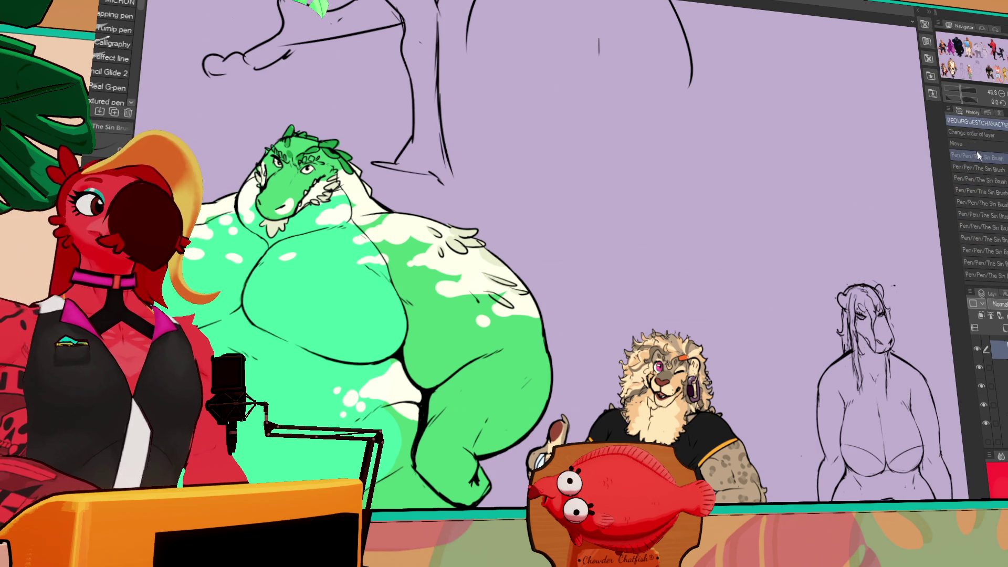
pyautogui.moveTo(726, 217); pyautogui.dragTo(774, 207)
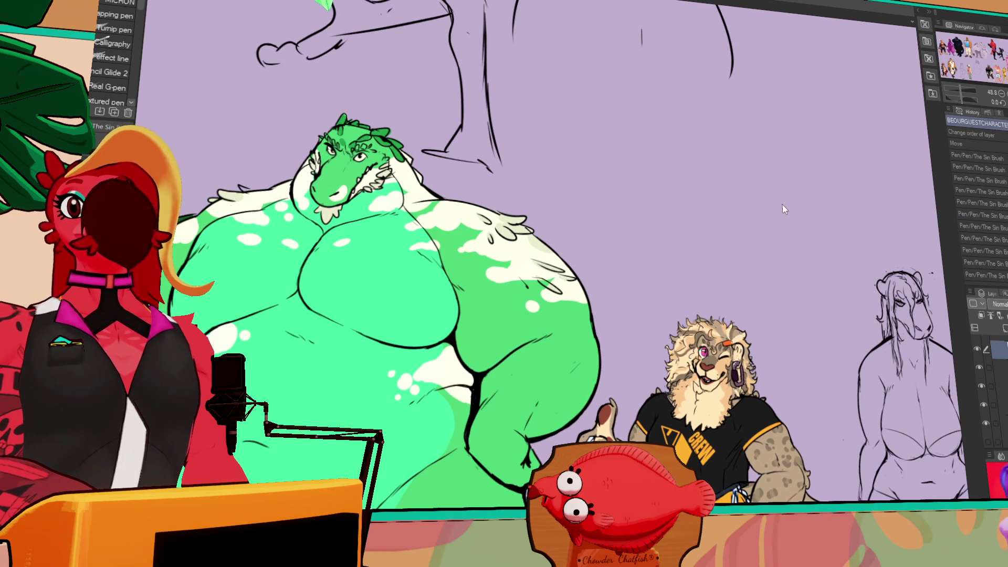
pyautogui.hotkey('ctrl', 'Tab')
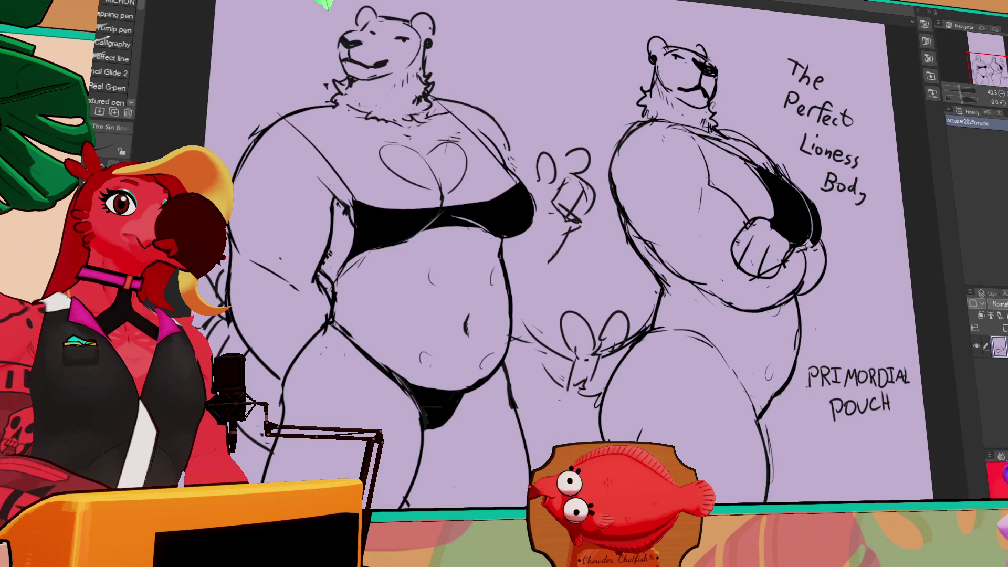
pyautogui.hotkey('ctrl', 'Tab')
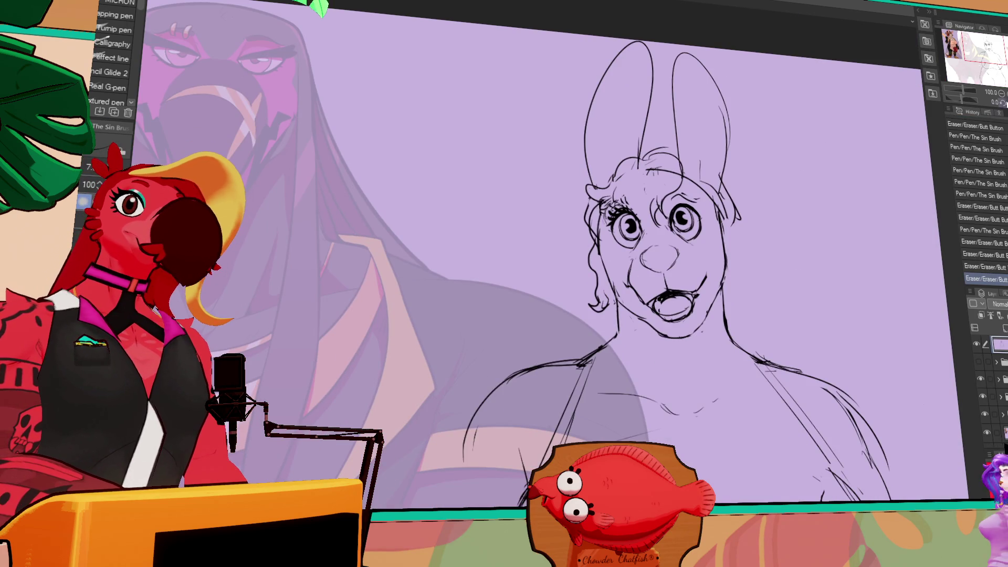
# - Erase a stray line near the bunny's head and touch up the eye lines
pyautogui.scroll(-1, 803, 257)
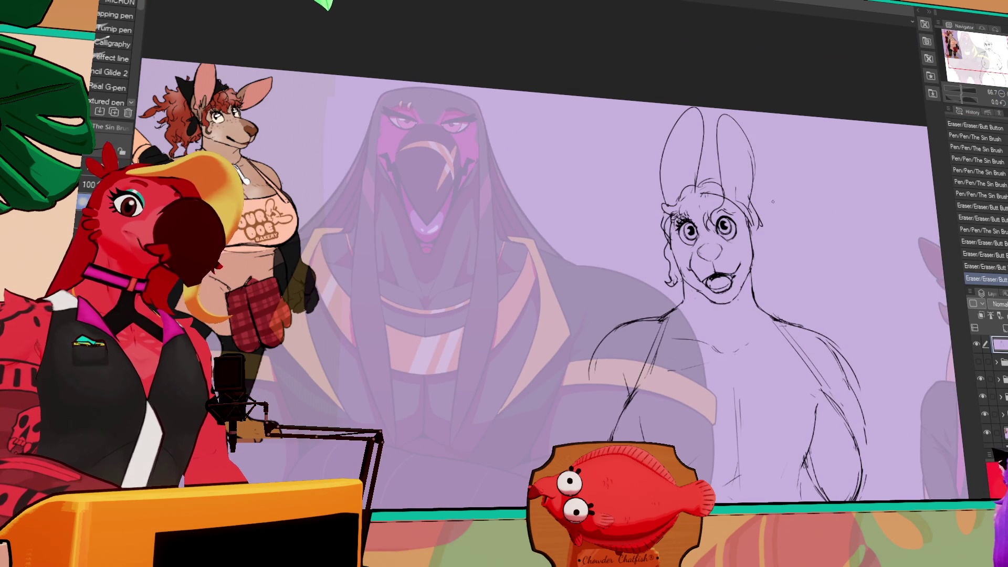
pyautogui.moveTo(757, 232); pyautogui.dragTo(760, 226)
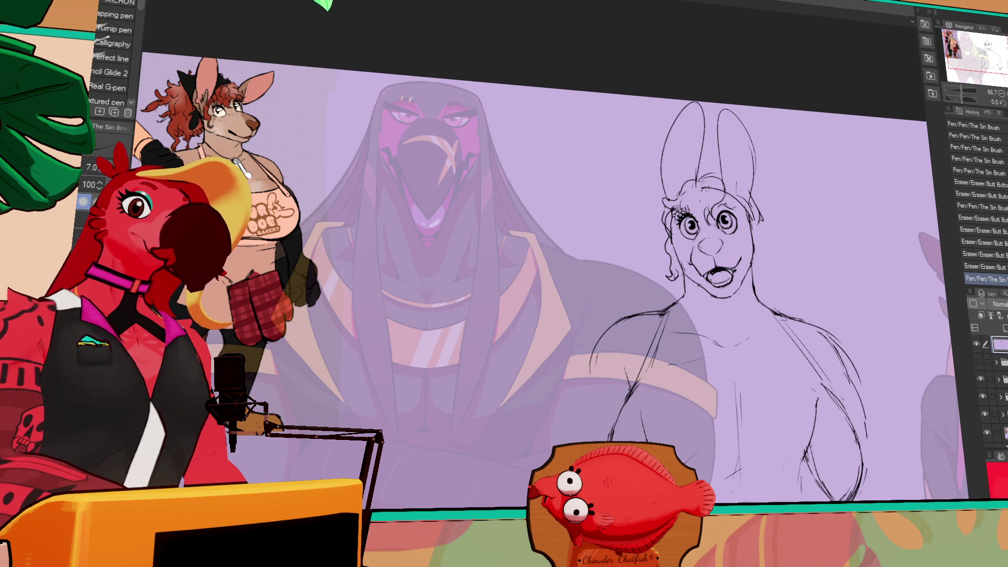
pyautogui.moveTo(698, 210); pyautogui.dragTo(701, 214)
pyautogui.moveTo(699, 211)
pyautogui.mouseDown()
pyautogui.moveTo(692, 193)
pyautogui.moveTo(725, 184)
pyautogui.moveTo(729, 199)
pyautogui.mouseUp()
pyautogui.press('e')
pyautogui.press('e')
pyautogui.press('p')
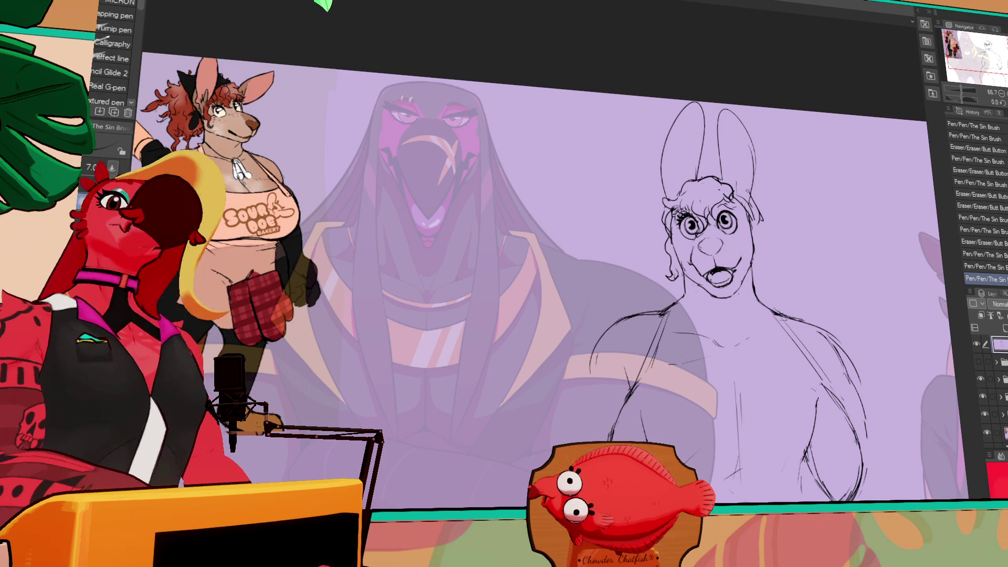
# - Redraw the hair line on top of the head and add face strokes
pyautogui.press('e')
pyautogui.moveTo(682, 189)
pyautogui.mouseDown()
pyautogui.moveTo(698, 184)
pyautogui.moveTo(677, 189)
pyautogui.mouseUp()
pyautogui.press('p')
pyautogui.moveTo(756, 220); pyautogui.dragTo(766, 210)
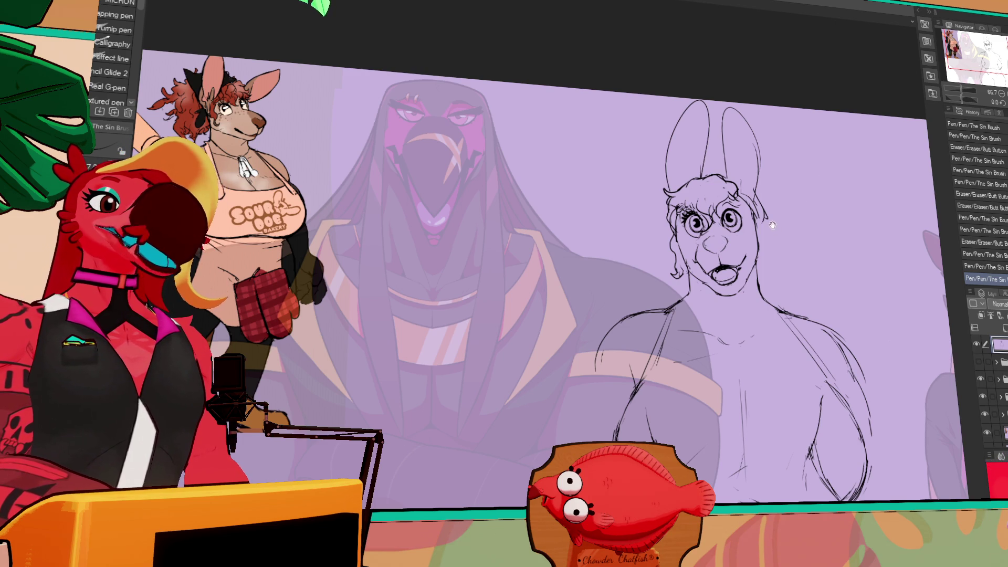
# - Erase small marks near the left eye
pyautogui.press('e')
pyautogui.click(670, 229)
pyautogui.click(670, 229)
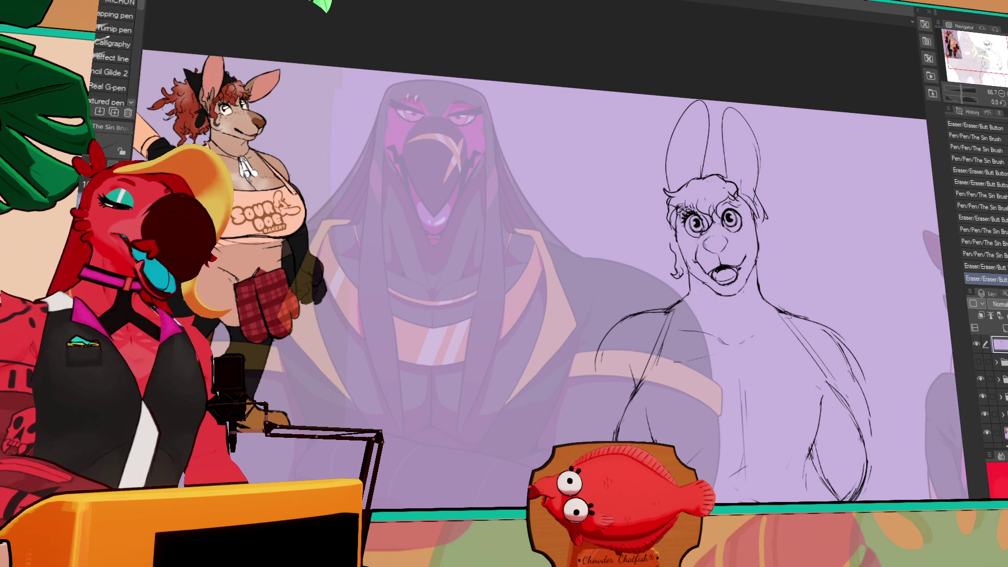
pyautogui.click(670, 228)
pyautogui.click(670, 229)
pyautogui.click(671, 229)
pyautogui.press('p')
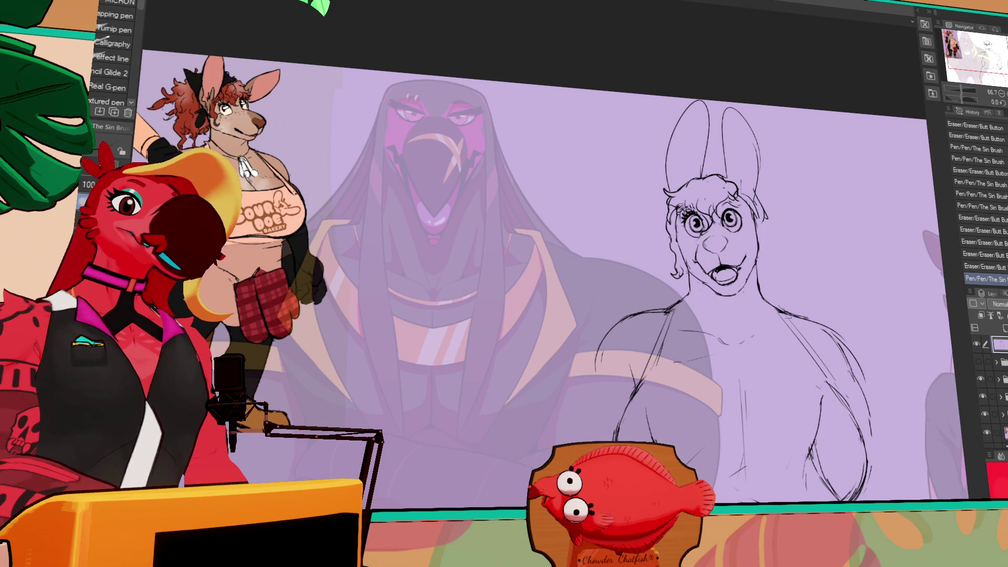
# - Draw curly hair strands on the left side of the head
pyautogui.moveTo(837, 186); pyautogui.dragTo(837, 183)
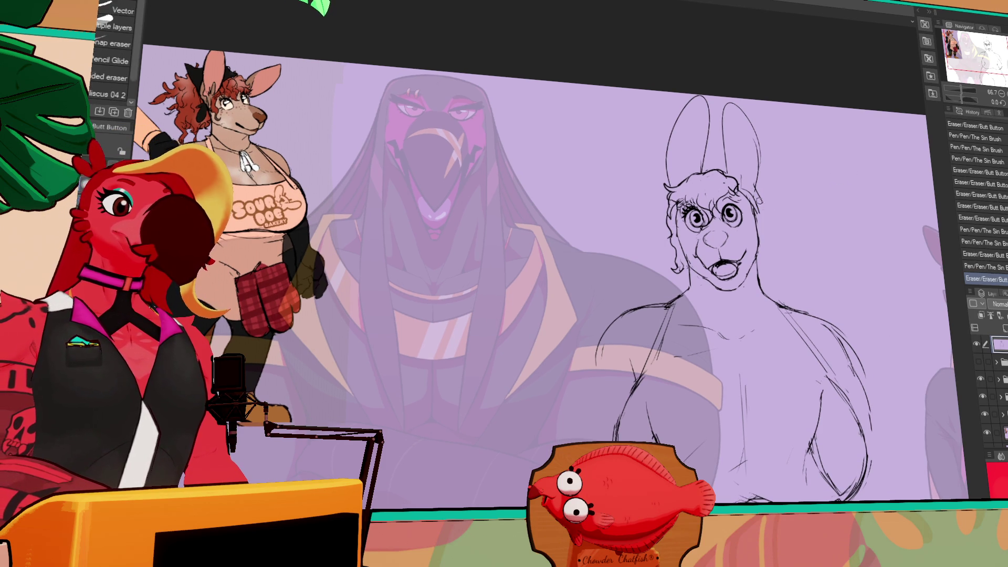
pyautogui.click(771, 206)
pyautogui.moveTo(657, 213); pyautogui.dragTo(654, 239)
pyautogui.moveTo(666, 195)
pyautogui.mouseDown()
pyautogui.moveTo(636, 210)
pyautogui.moveTo(637, 239)
pyautogui.moveTo(654, 258)
pyautogui.mouseUp()
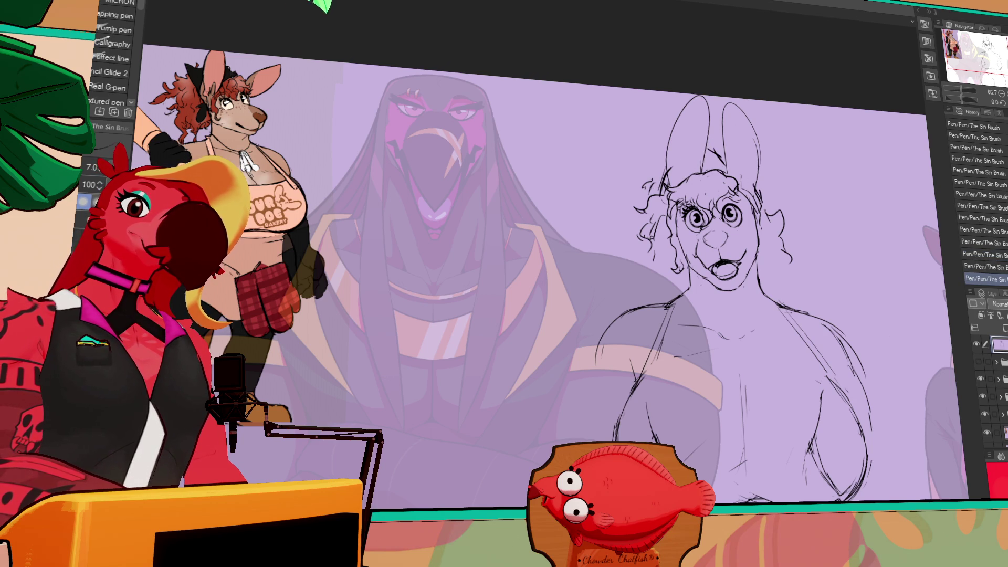
# - Erase a small mark near the mouth and flip the canvas horizontally to check proportions
pyautogui.moveTo(704, 262); pyautogui.dragTo(714, 270)
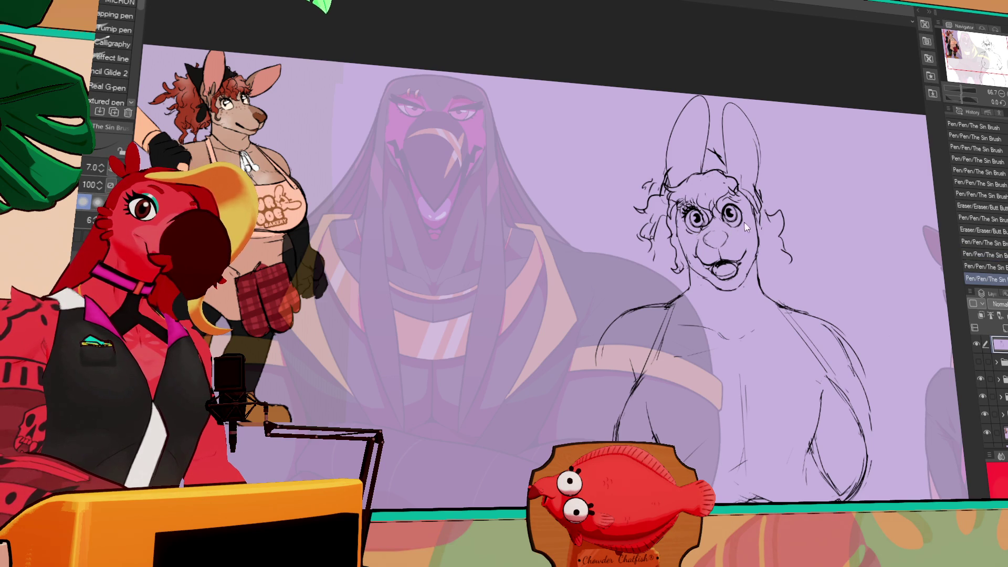
pyautogui.press('h')
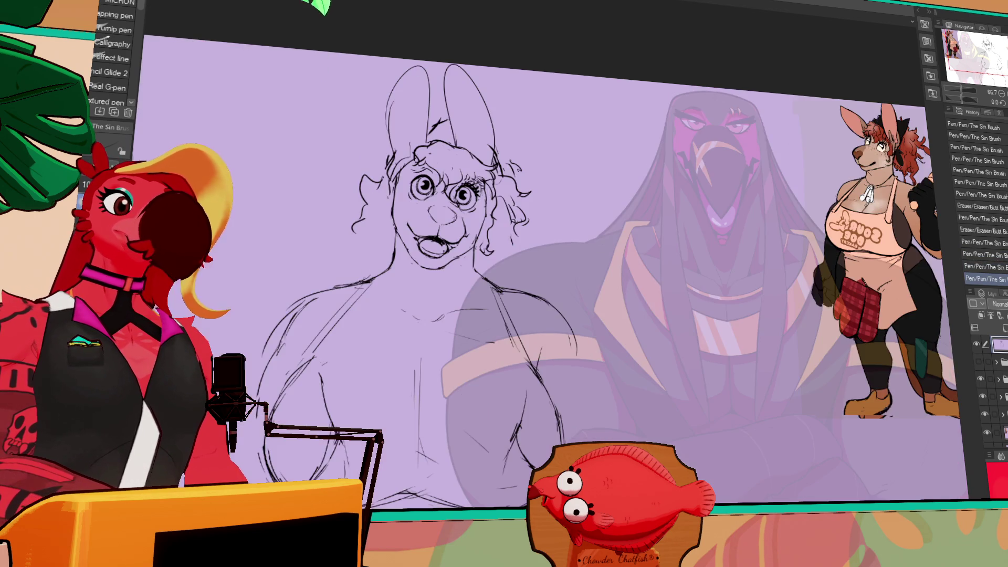
pyautogui.press('h')
pyautogui.press('e')
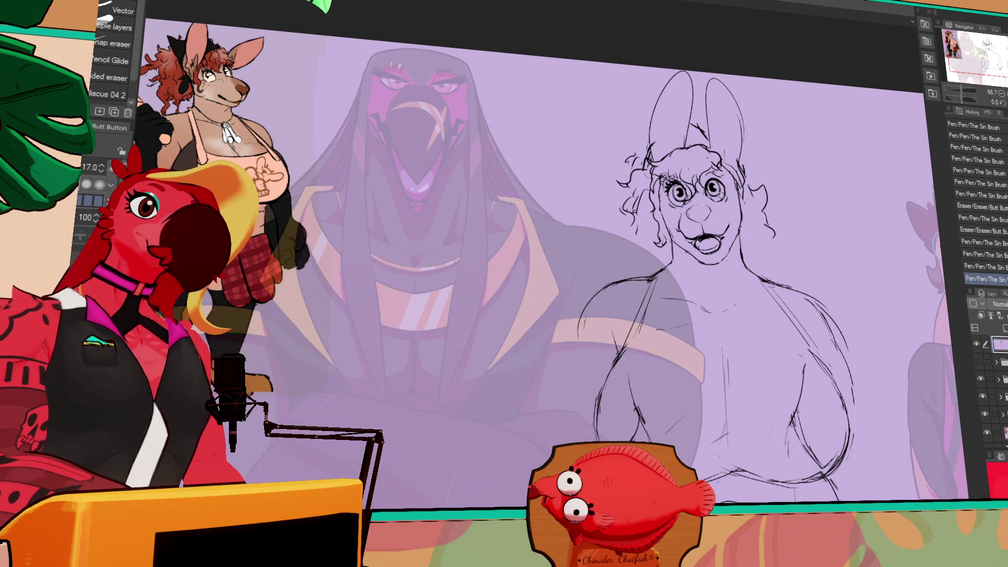
pyautogui.press('m')
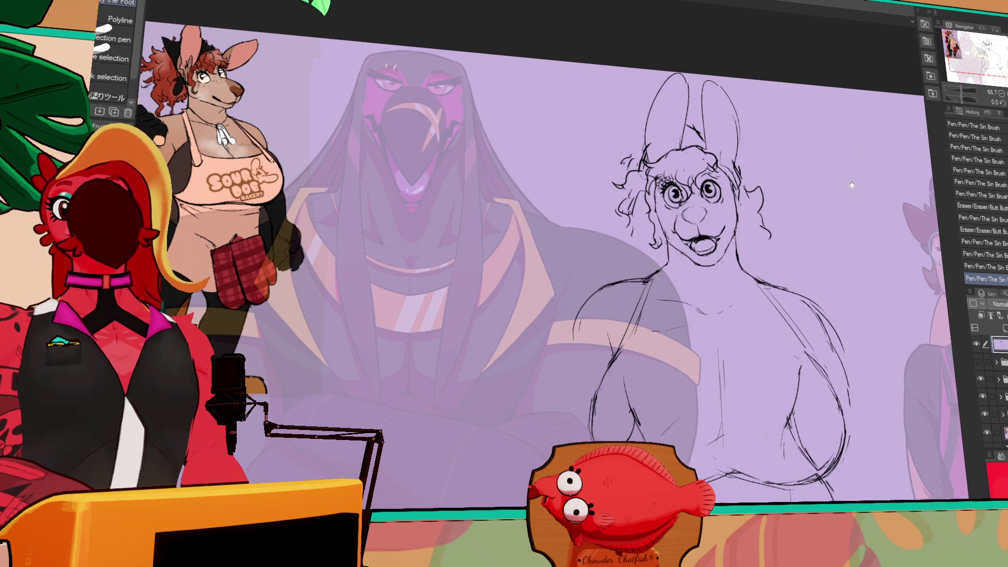
pyautogui.scroll(2, 664, 207)
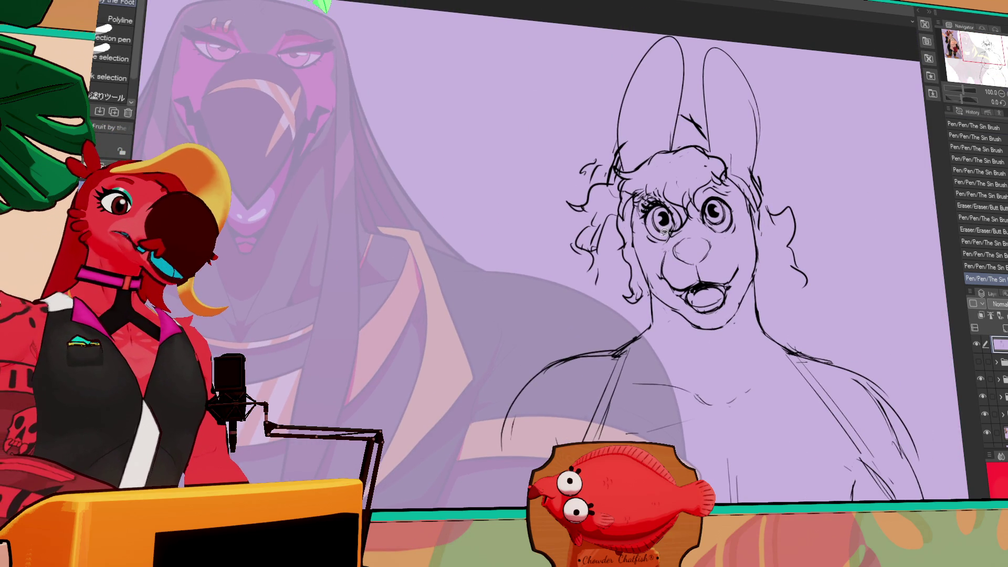
# - Select the rabbit's left eye and try nudging the selection upward, then revert the nudge
pyautogui.moveTo(666, 203); pyautogui.dragTo(718, 201)
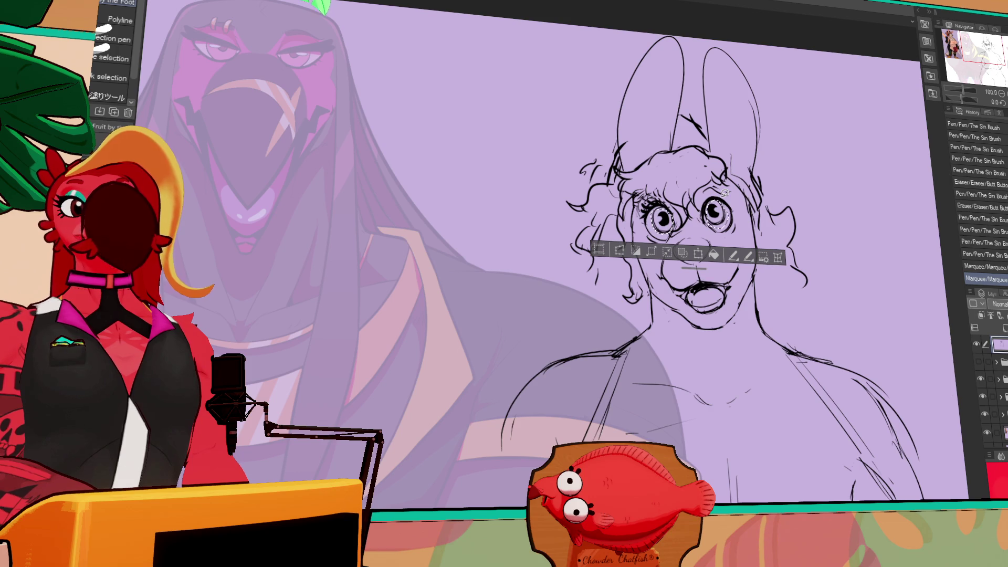
pyautogui.moveTo(725, 192); pyautogui.dragTo(726, 194)
pyautogui.hotkey('ctrl', 'z')
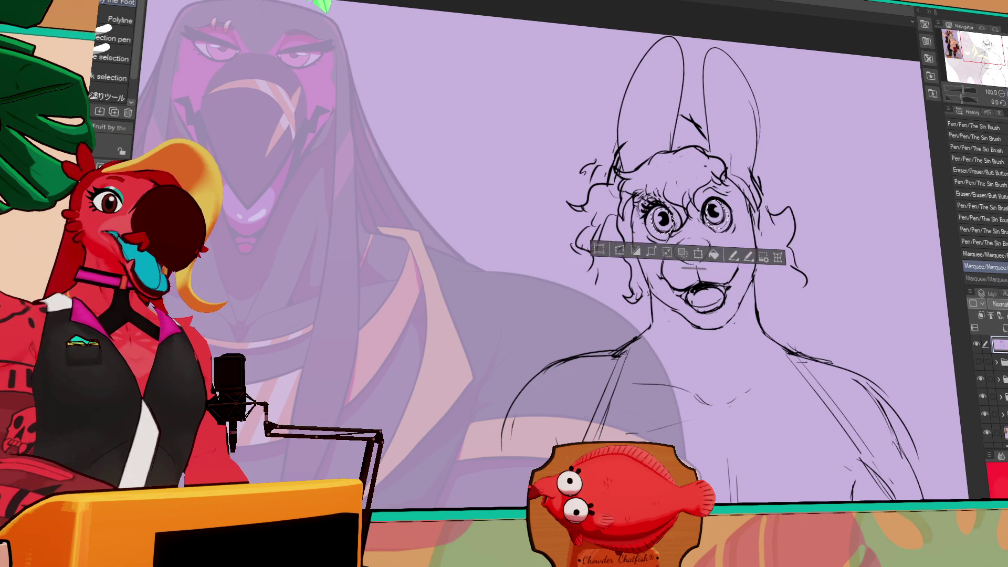
pyautogui.scroll(2, 622, 192)
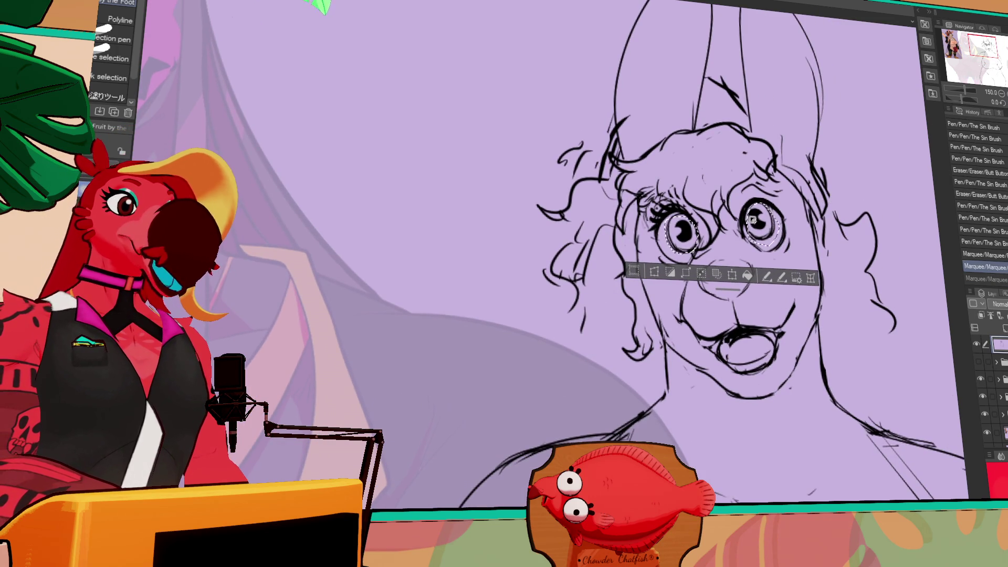
pyautogui.hotkey('ctrl', 'y')
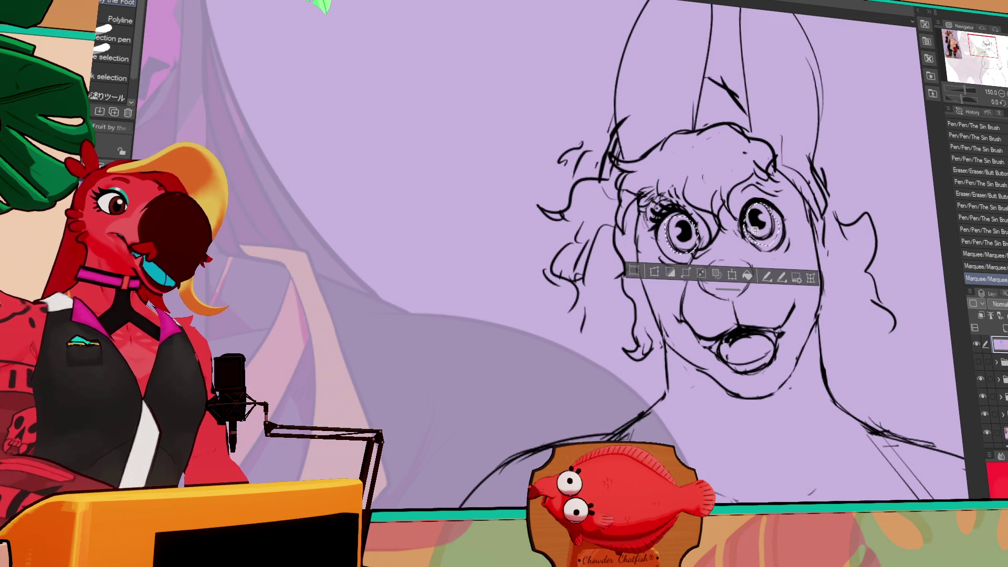
pyautogui.moveTo(755, 231); pyautogui.dragTo(754, 211)
pyautogui.hotkey('ctrl', 'z')
pyautogui.hotkey('ctrl', 'y')
pyautogui.hotkey('ctrl', 'z')
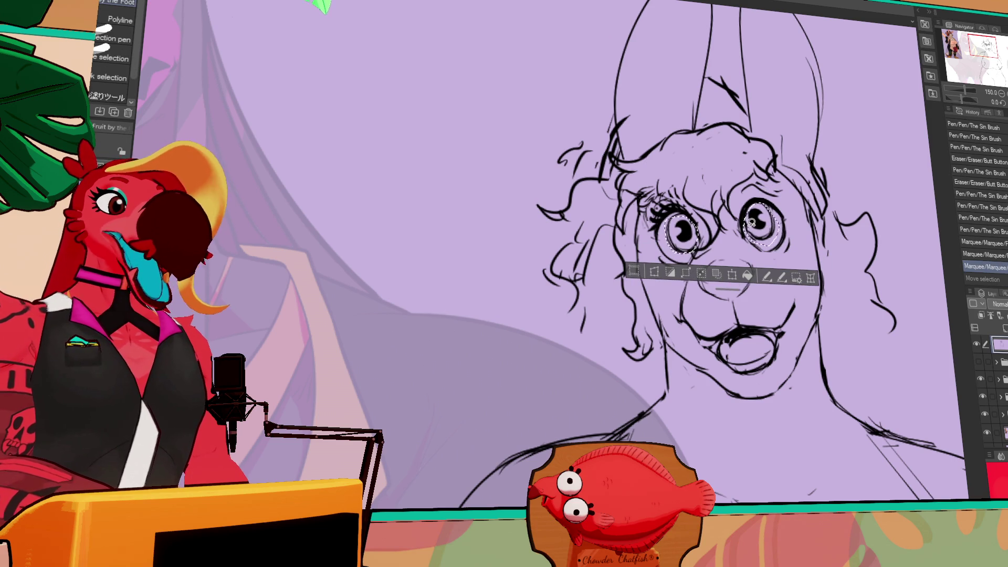
# - Extend the selection around both eyes and redraw the left-eye selection slightly larger
pyautogui.click(751, 222)
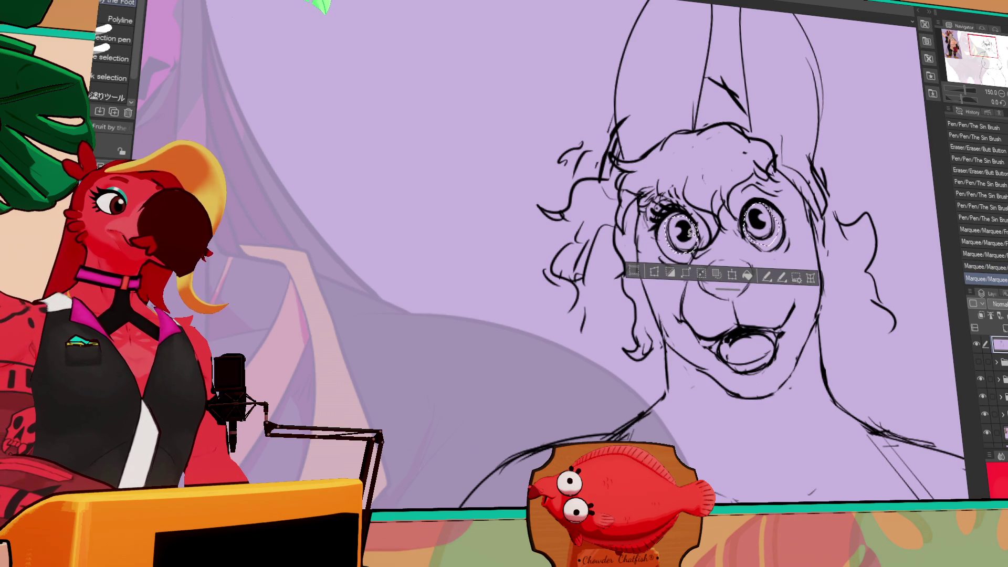
pyautogui.click(686, 237)
pyautogui.moveTo(696, 223); pyautogui.dragTo(676, 236)
pyautogui.hotkey('ctrl', 'z')
pyautogui.moveTo(692, 250)
pyautogui.mouseDown()
pyautogui.moveTo(684, 226)
pyautogui.moveTo(681, 254)
pyautogui.mouseUp()
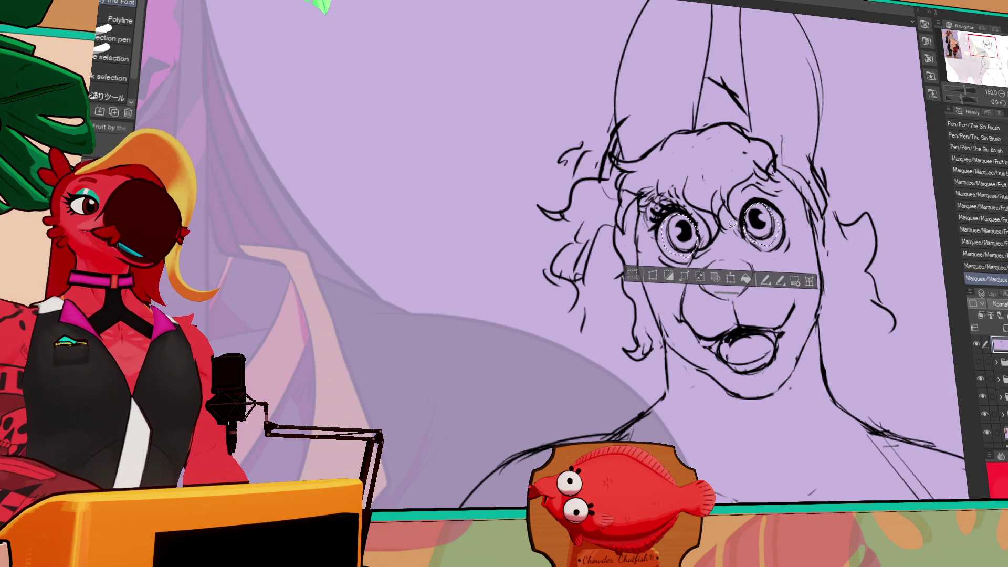
# - Switch to the Eraser and clear the eye selections with Ctrl+D
pyautogui.moveTo(805, 256); pyautogui.dragTo(804, 252)
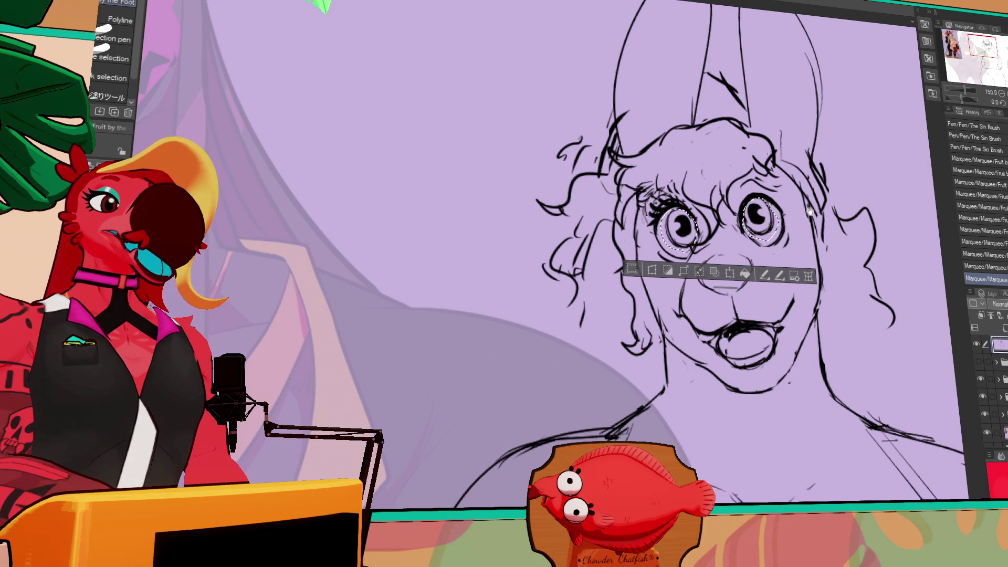
pyautogui.moveTo(771, 191); pyautogui.dragTo(773, 204)
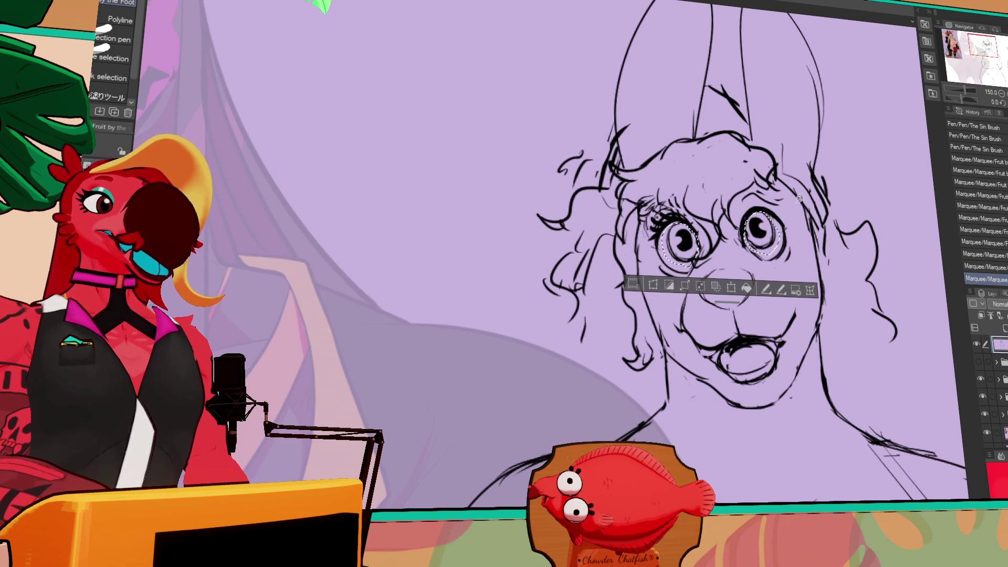
pyautogui.press('e')
pyautogui.click(682, 393)
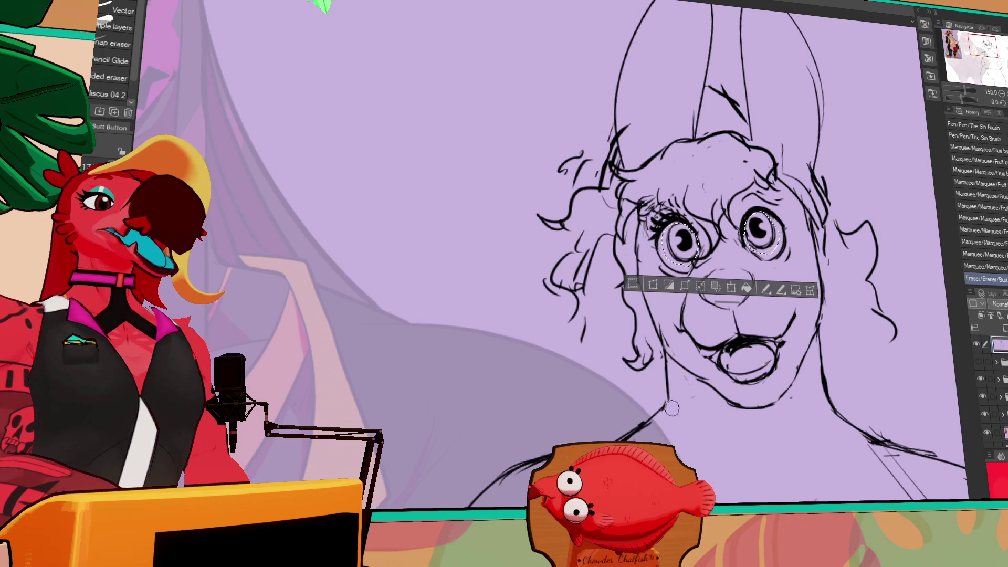
pyautogui.hotkey('ctrl', 'd')
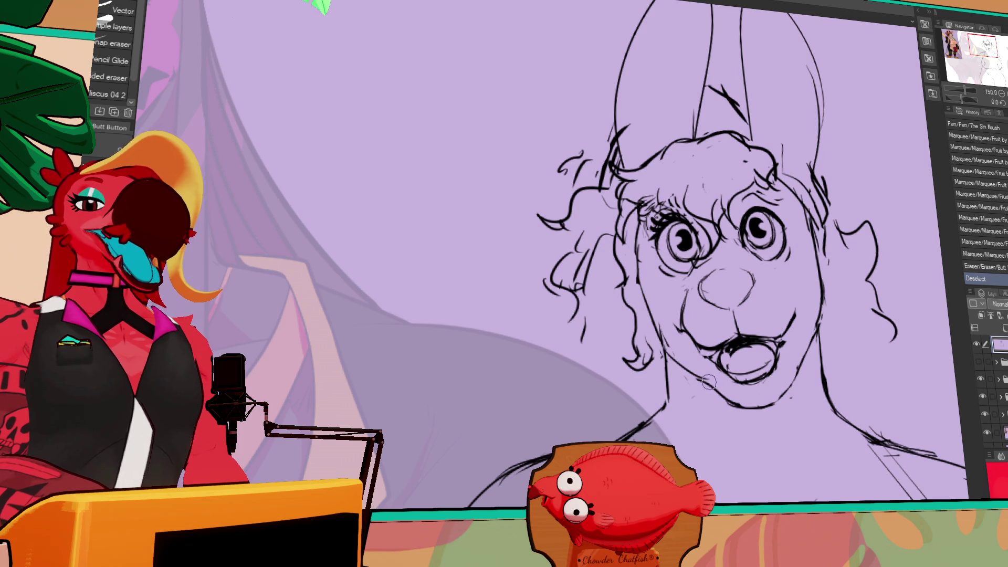
# - Darken the inside of the open mouth with pen strokes, undoing one stray stroke
pyautogui.press('p')
pyautogui.moveTo(719, 349)
pyautogui.mouseDown()
pyautogui.moveTo(720, 361)
pyautogui.moveTo(750, 345)
pyautogui.moveTo(742, 351)
pyautogui.mouseUp()
pyautogui.press('e')
pyautogui.press('p')
pyautogui.press('e')
pyautogui.moveTo(743, 347); pyautogui.dragTo(767, 353)
pyautogui.moveTo(766, 350)
pyautogui.mouseDown()
pyautogui.moveTo(776, 354)
pyautogui.moveTo(795, 326)
pyautogui.moveTo(779, 259)
pyautogui.mouseUp()
pyautogui.hotkey('ctrl', 'z')
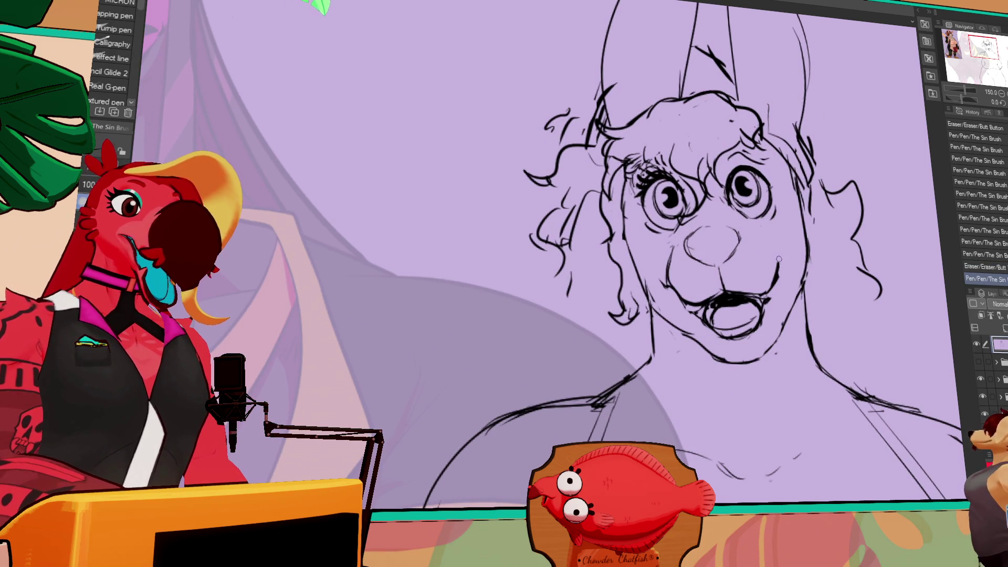
# - Add a line near the mouth and right cheek, then redraw the hair curls on both sides
pyautogui.press('e')
pyautogui.press('p')
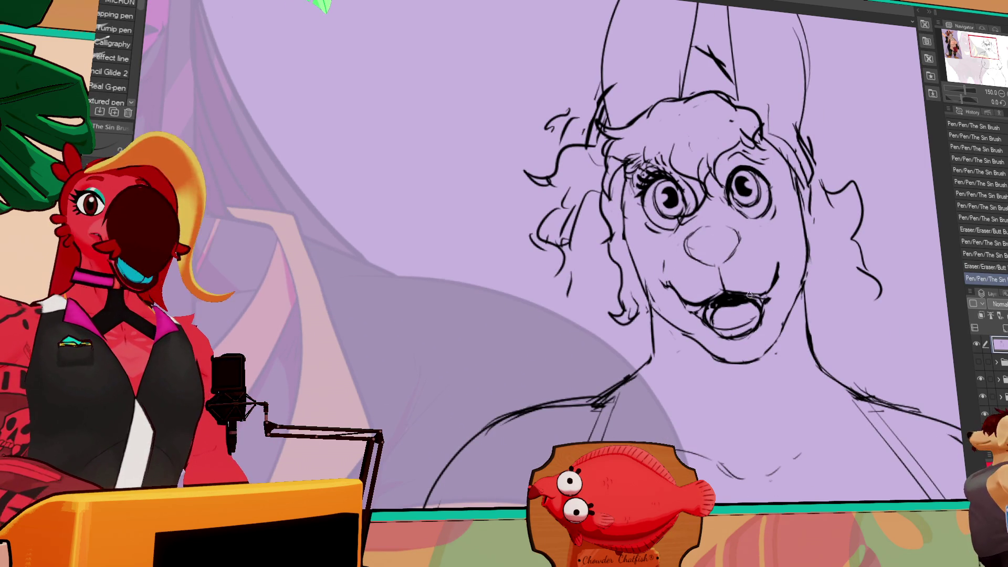
pyautogui.moveTo(748, 318); pyautogui.dragTo(787, 234)
pyautogui.press('p')
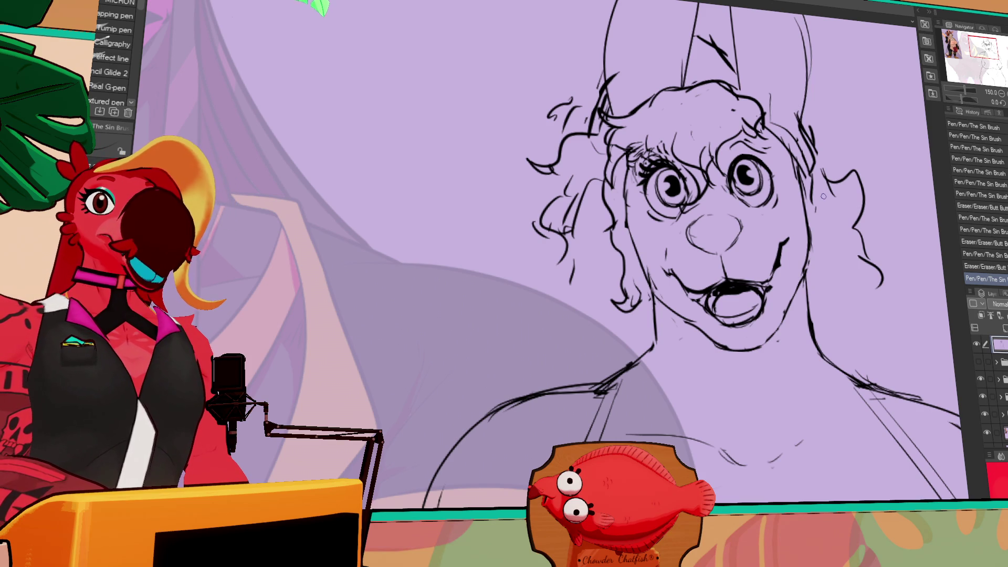
pyautogui.moveTo(834, 181)
pyautogui.mouseDown()
pyautogui.moveTo(853, 171)
pyautogui.moveTo(834, 173)
pyautogui.moveTo(830, 134)
pyautogui.moveTo(836, 153)
pyautogui.mouseUp()
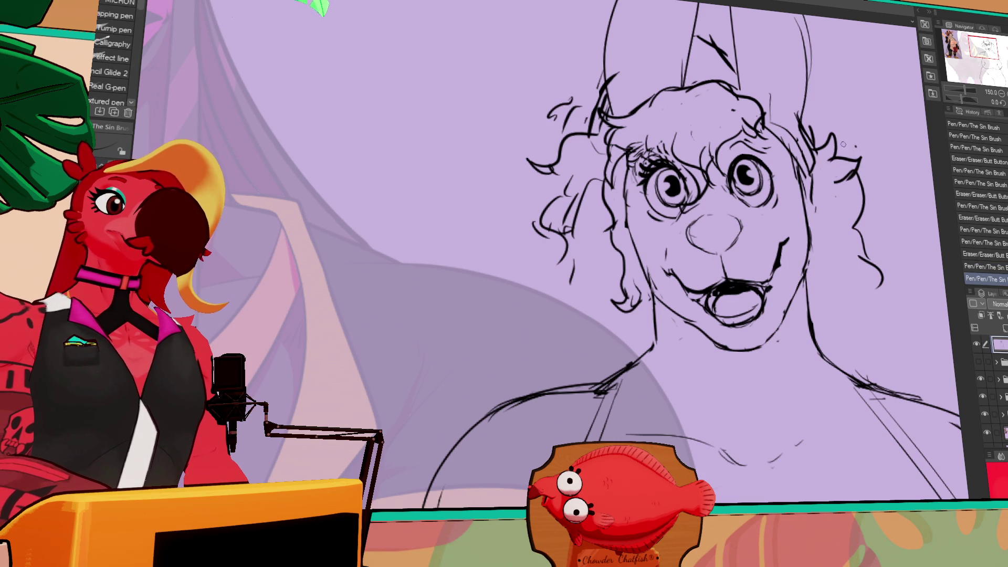
pyautogui.moveTo(572, 251)
pyautogui.mouseDown()
pyautogui.moveTo(556, 294)
pyautogui.moveTo(578, 278)
pyautogui.moveTo(576, 329)
pyautogui.mouseUp()
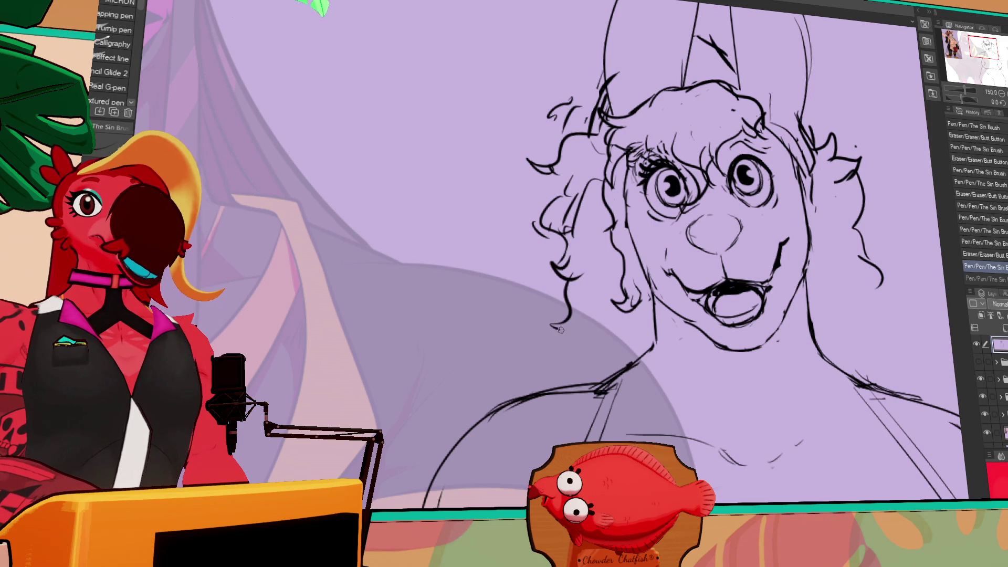
pyautogui.scroll(3, 656, 210)
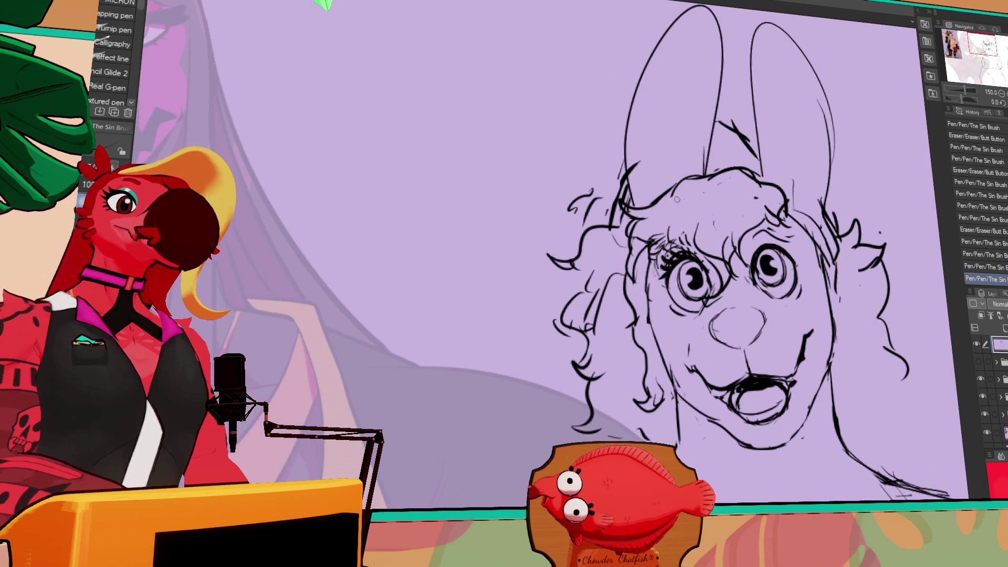
# - Erase the left ear's lower outline and shift the drawing down-left with Move layer
pyautogui.press('e')
pyautogui.scroll(2, 649, 152)
pyautogui.moveTo(655, 96)
pyautogui.mouseDown()
pyautogui.moveTo(628, 201)
pyautogui.moveTo(677, 64)
pyautogui.moveTo(724, 112)
pyautogui.mouseUp()
pyautogui.press('p')
pyautogui.press('k')
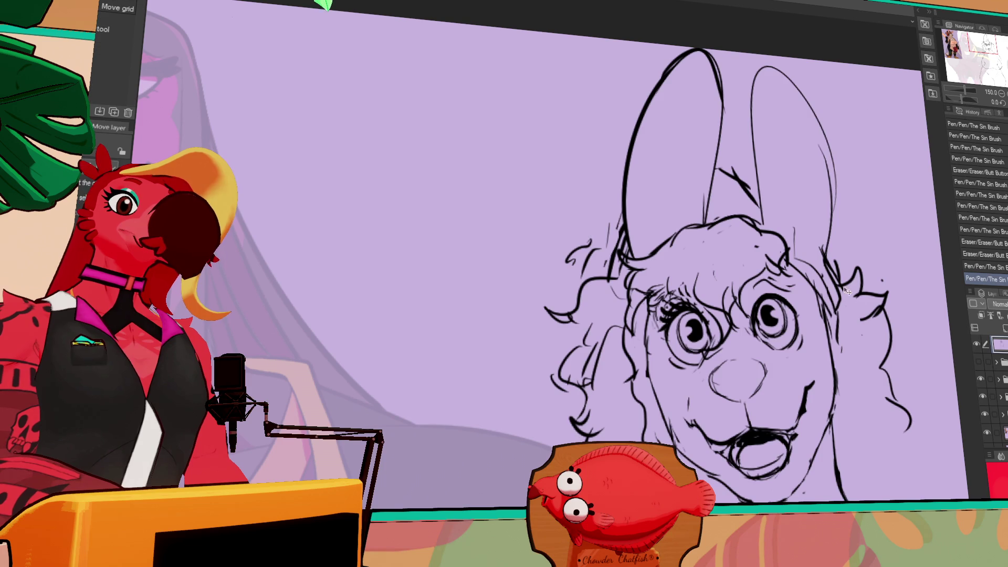
pyautogui.moveTo(850, 267); pyautogui.dragTo(842, 309)
pyautogui.press('p')
# - Bolden the top and outer side of the right ear's outline, undoing a stray stroke
pyautogui.moveTo(756, 260); pyautogui.dragTo(753, 224)
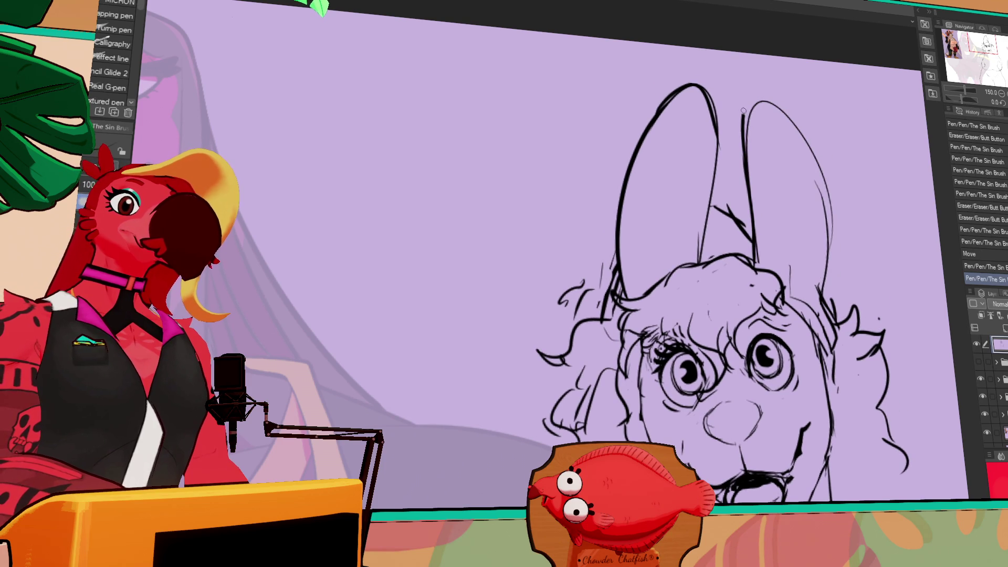
pyautogui.moveTo(741, 126); pyautogui.dragTo(834, 201)
pyautogui.moveTo(830, 236)
pyautogui.mouseDown()
pyautogui.moveTo(821, 202)
pyautogui.moveTo(816, 285)
pyautogui.mouseUp()
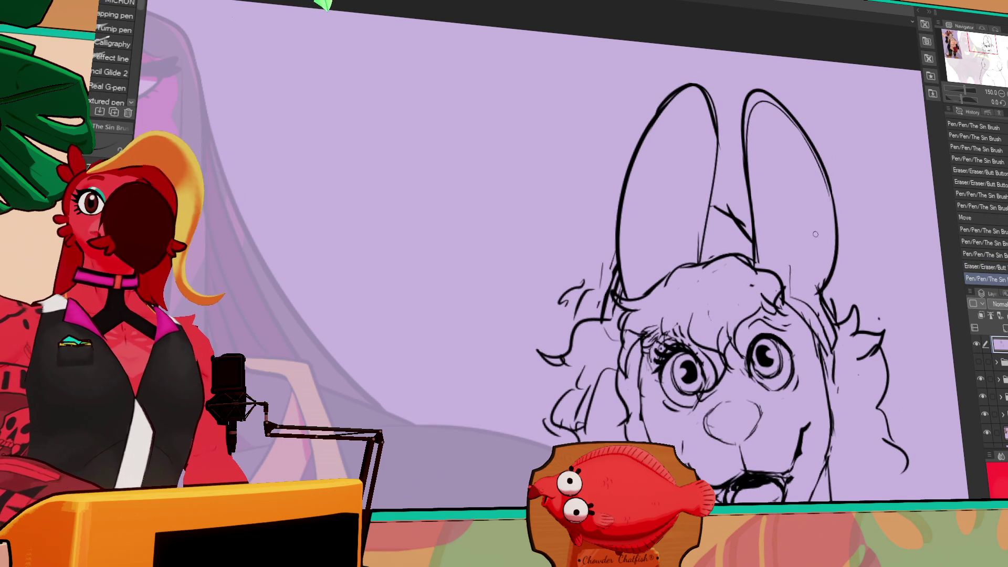
pyautogui.moveTo(838, 241); pyautogui.dragTo(817, 188)
pyautogui.hotkey('ctrl', 'z')
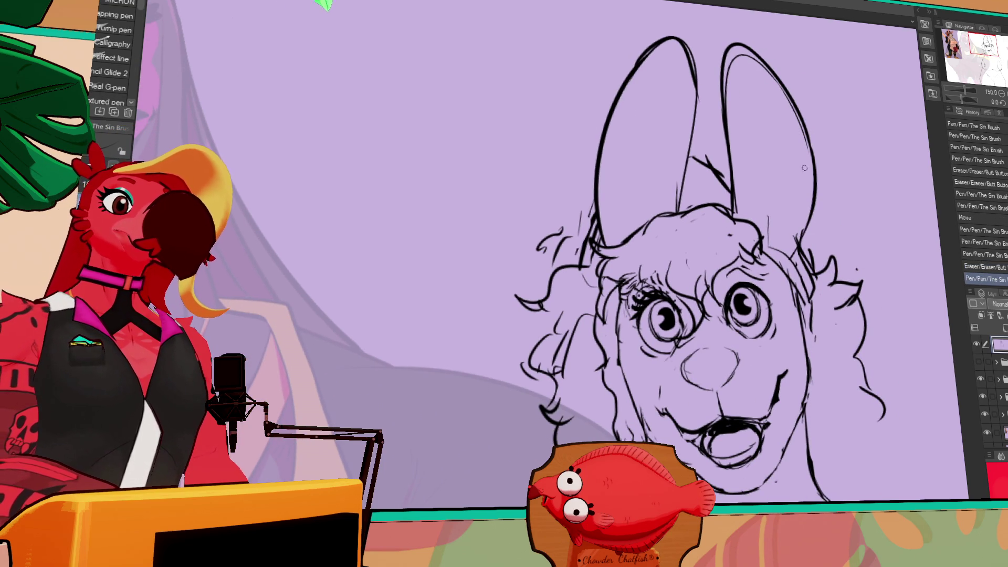
pyautogui.scroll(-2, 758, 199)
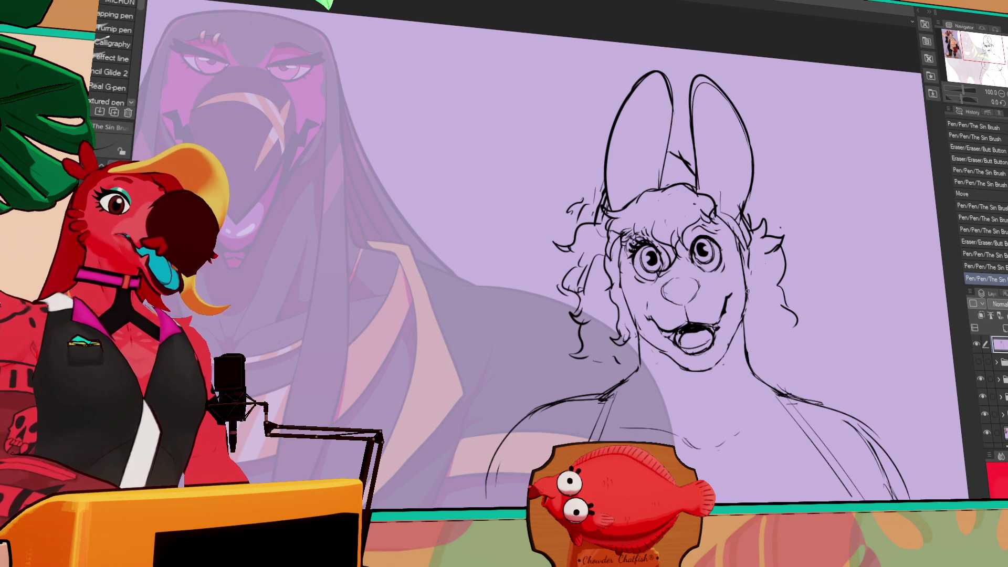
# - Erase stray marks near the chin and redraw the small chin lines
pyautogui.press('e')
pyautogui.moveTo(652, 350)
pyautogui.mouseDown()
pyautogui.moveTo(649, 341)
pyautogui.moveTo(656, 355)
pyautogui.mouseUp()
pyautogui.press('p')
pyautogui.moveTo(662, 367); pyautogui.dragTo(665, 370)
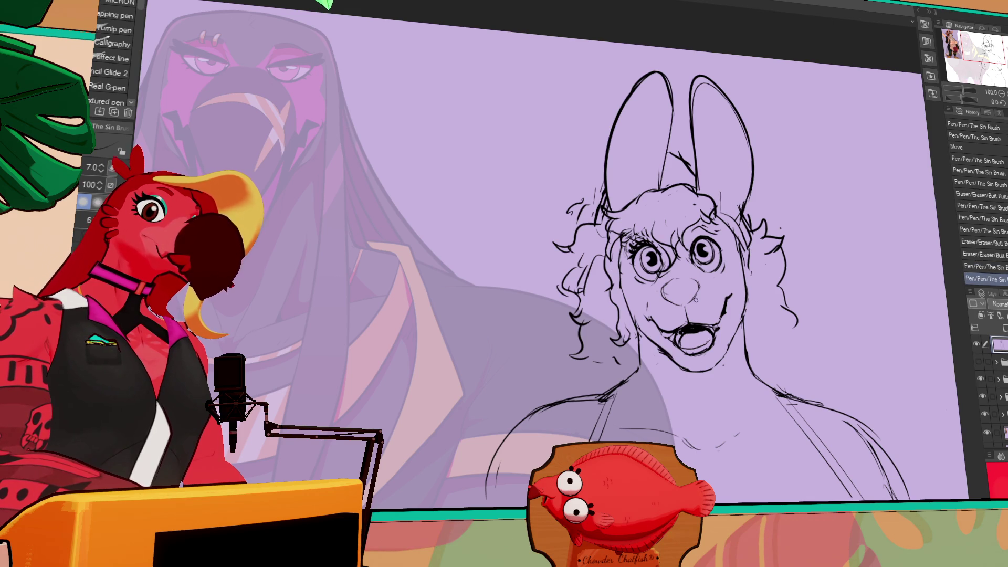
pyautogui.moveTo(593, 362); pyautogui.dragTo(603, 361)
pyautogui.moveTo(662, 369); pyautogui.dragTo(665, 370)
pyautogui.moveTo(664, 368); pyautogui.dragTo(667, 371)
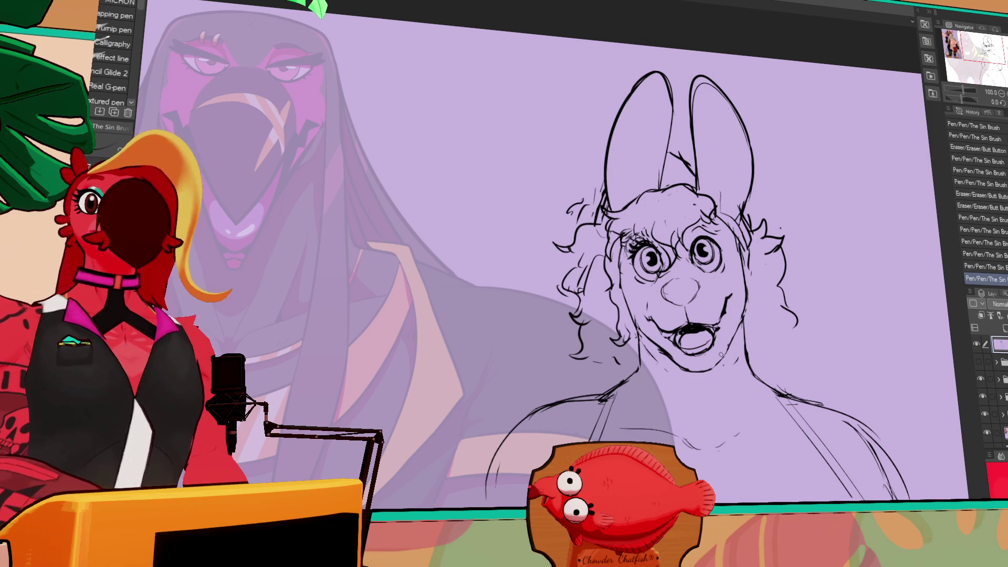
pyautogui.press('e')
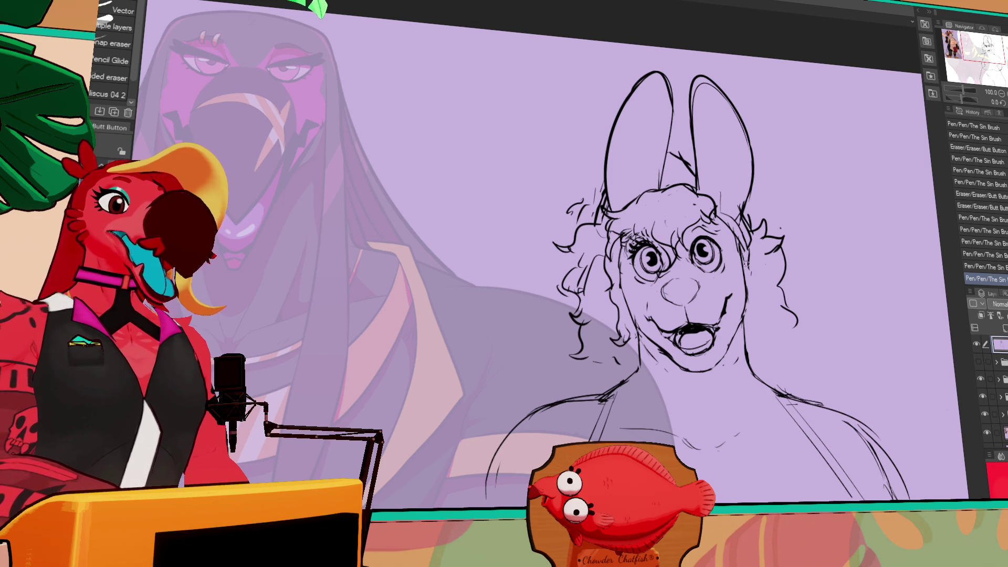
# - Lasso the left eye, nudge it into a better position, and deselect
pyautogui.moveTo(758, 209); pyautogui.dragTo(769, 210)
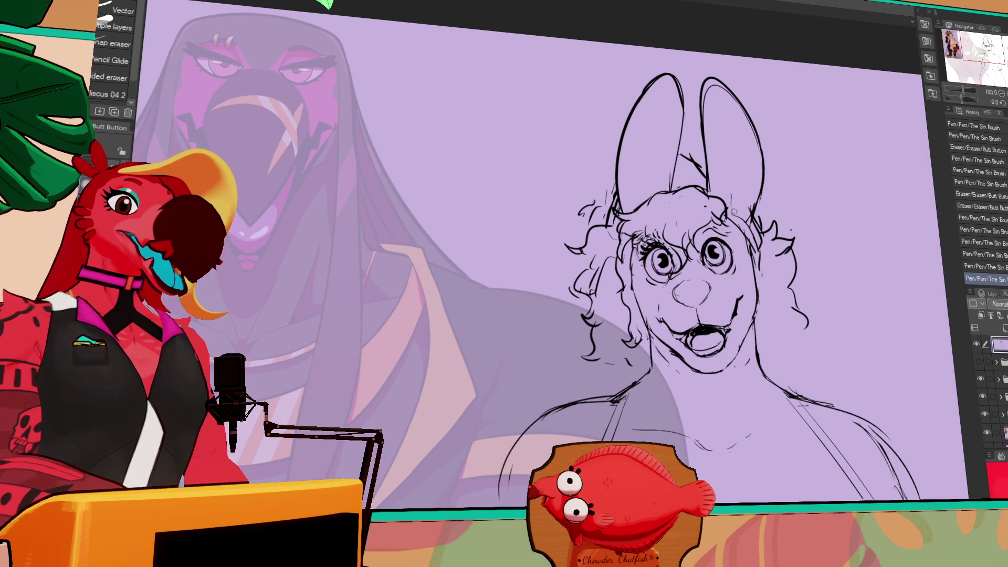
pyautogui.press('m')
pyautogui.moveTo(671, 235); pyautogui.dragTo(682, 273)
pyautogui.press('k')
pyautogui.hotkey('ctrl', 'z')
pyautogui.hotkey('ctrl', 'd')
pyautogui.press('m')
# - Lasso the right eye, reposition it with the Move tool, and deselect
pyautogui.moveTo(734, 247)
pyautogui.mouseDown()
pyautogui.moveTo(705, 268)
pyautogui.moveTo(738, 242)
pyautogui.moveTo(727, 268)
pyautogui.mouseUp()
pyautogui.press('k')
pyautogui.hotkey('ctrl', 'd')
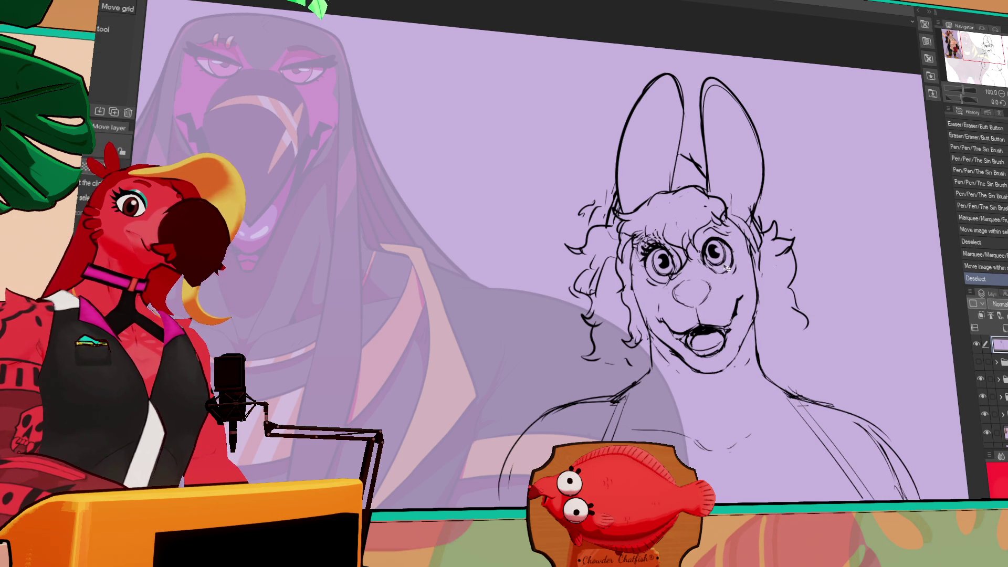
pyautogui.press('m')
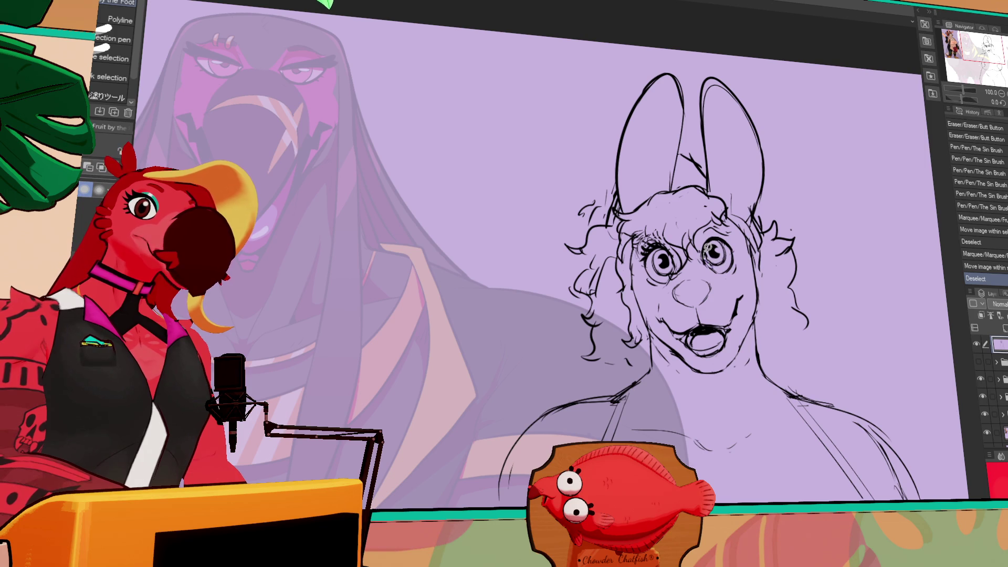
pyautogui.moveTo(730, 252); pyautogui.dragTo(723, 265)
pyautogui.press('k')
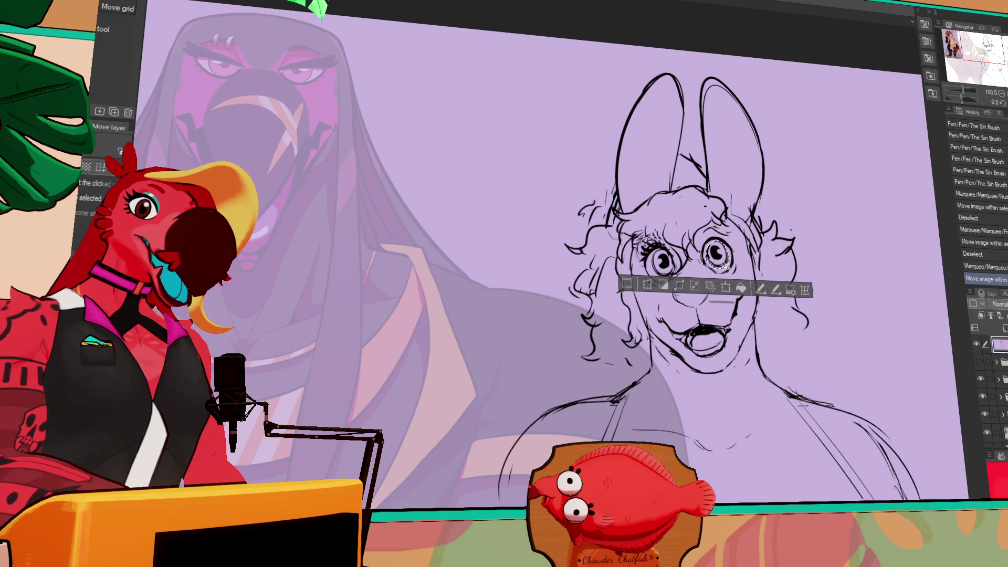
pyautogui.hotkey('ctrl', 'd')
# - Refine the lines around the right eye, alternating pen and eraser and removing a small mark
pyautogui.press('p')
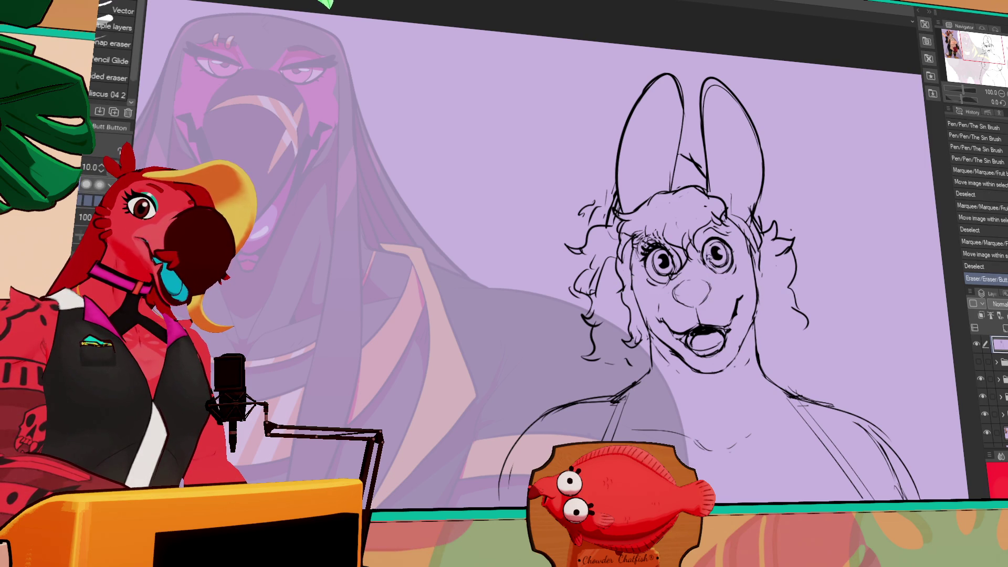
pyautogui.press('p')
pyautogui.moveTo(713, 246); pyautogui.dragTo(718, 251)
pyautogui.press('e')
pyautogui.press('p')
pyautogui.moveTo(715, 253); pyautogui.dragTo(720, 255)
pyautogui.press('e')
pyautogui.press('p')
pyautogui.moveTo(715, 251); pyautogui.dragTo(719, 254)
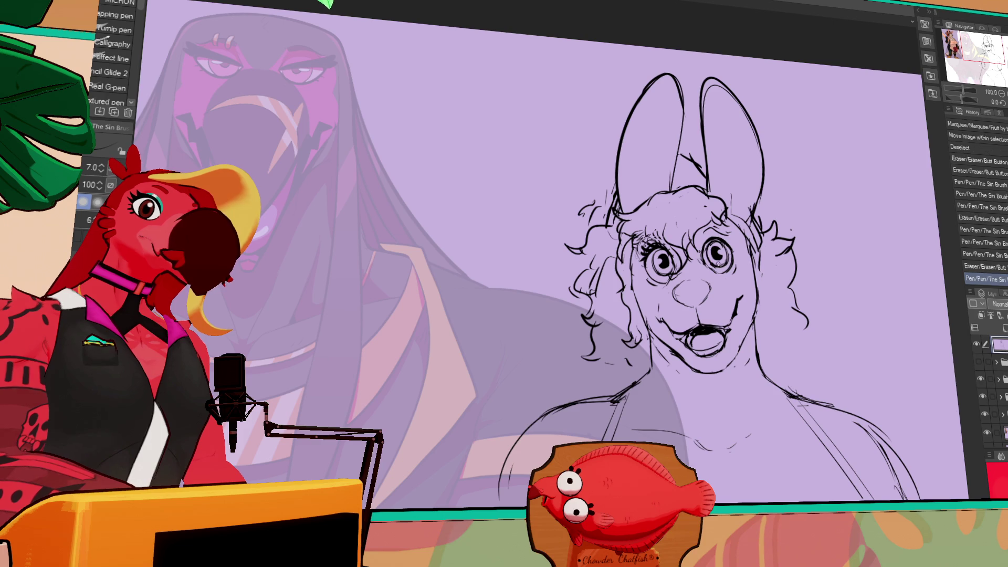
pyautogui.press('e')
pyautogui.press('p')
pyautogui.click(712, 253)
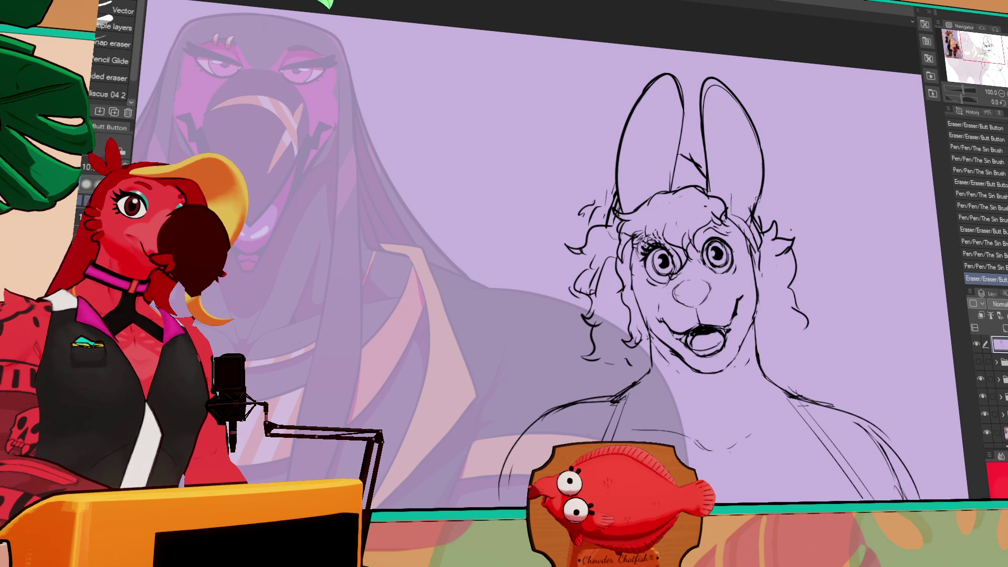
pyautogui.moveTo(831, 211); pyautogui.dragTo(809, 215)
pyautogui.press('p')
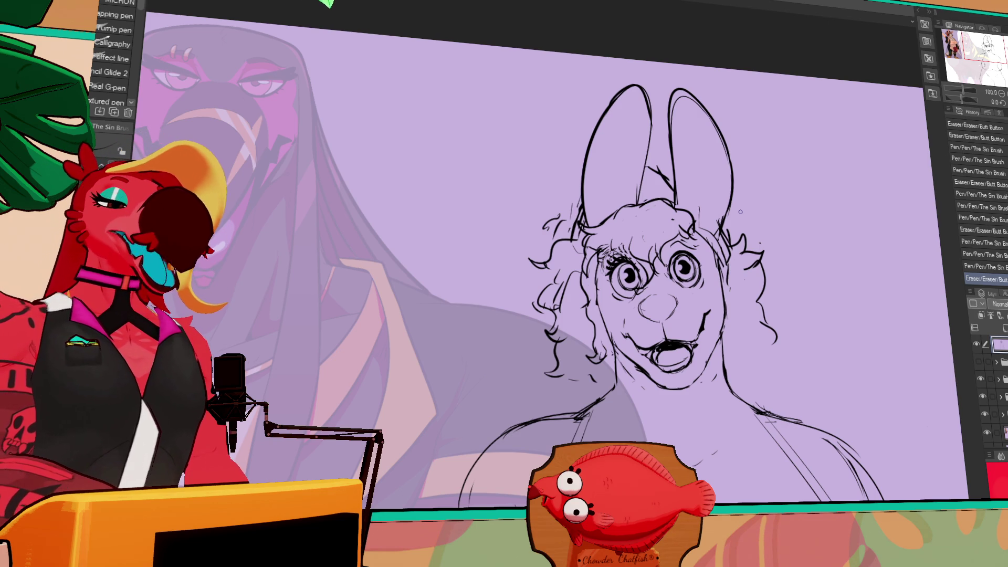
# - Zoom out, then add a small stroke at the left neck and hair curls on both sides
pyautogui.click(1000, 93)
pyautogui.moveTo(691, 305)
pyautogui.mouseDown()
pyautogui.moveTo(735, 266)
pyautogui.moveTo(769, 211)
pyautogui.mouseUp()
pyautogui.moveTo(651, 230)
pyautogui.mouseDown()
pyautogui.moveTo(670, 228)
pyautogui.moveTo(625, 208)
pyautogui.mouseUp()
pyautogui.moveTo(777, 193)
pyautogui.mouseDown()
pyautogui.moveTo(793, 207)
pyautogui.moveTo(780, 235)
pyautogui.mouseUp()
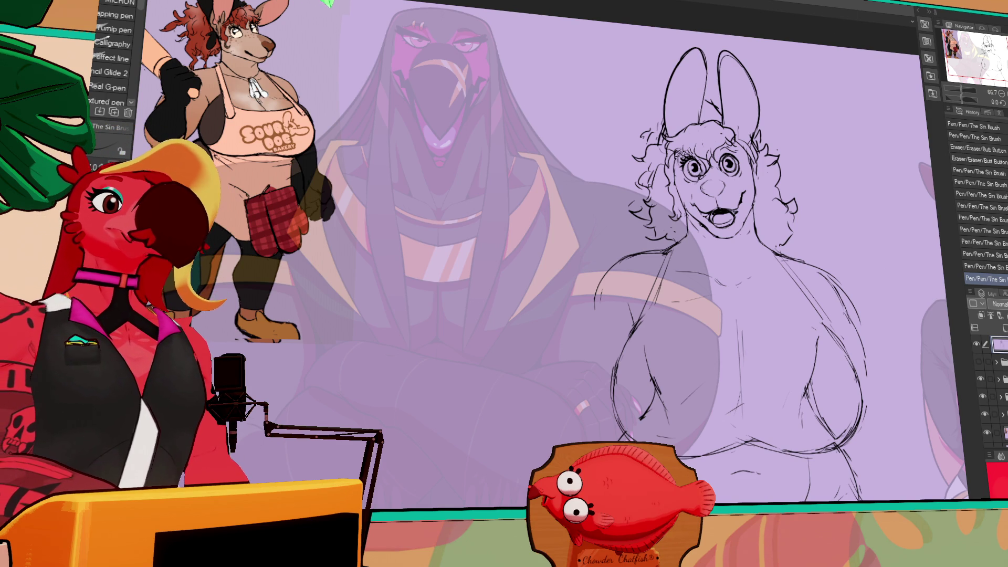
# - Erase small marks on the left cheek and touch up the cheek line
pyautogui.moveTo(782, 272)
pyautogui.mouseDown()
pyautogui.moveTo(780, 288)
pyautogui.moveTo(777, 266)
pyautogui.mouseUp()
pyautogui.press('e')
pyautogui.moveTo(684, 183); pyautogui.dragTo(688, 190)
pyautogui.moveTo(686, 185); pyautogui.dragTo(690, 198)
pyautogui.press('p')
pyautogui.press('e')
pyautogui.press('p')
pyautogui.moveTo(811, 211)
pyautogui.mouseDown()
pyautogui.moveTo(757, 187)
pyautogui.moveTo(747, 212)
pyautogui.mouseUp()
# - Switch to the character lineup document with the tiger and zoom out
pyautogui.hotkey('ctrl', 'Tab')
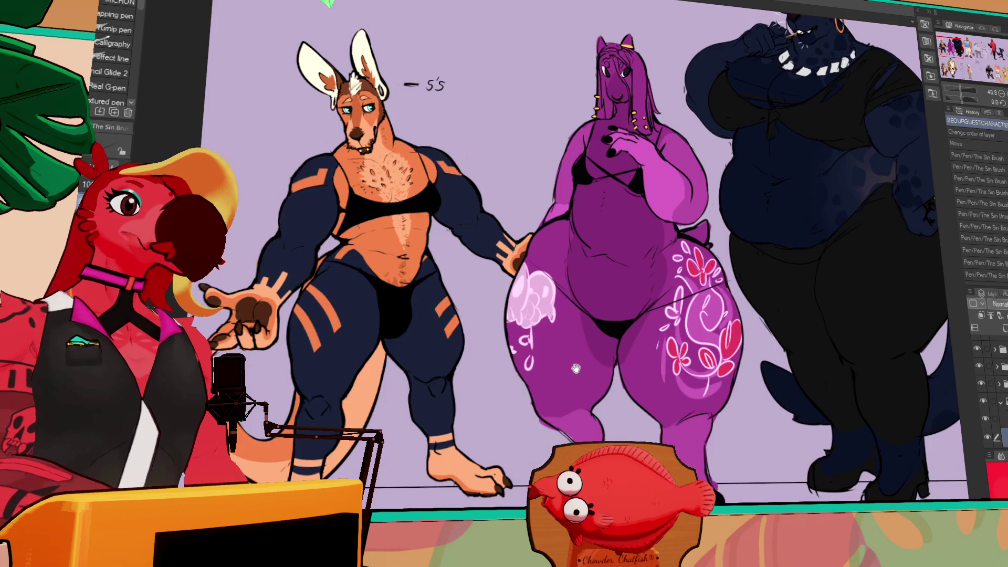
pyautogui.scroll(-3, 761, 307)
pyautogui.scroll(-4, 762, 307)
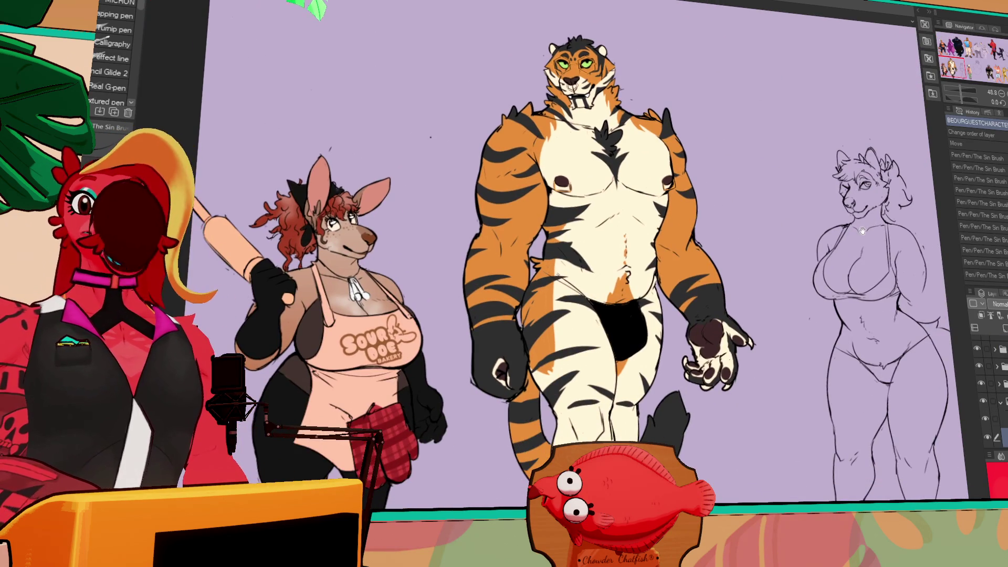